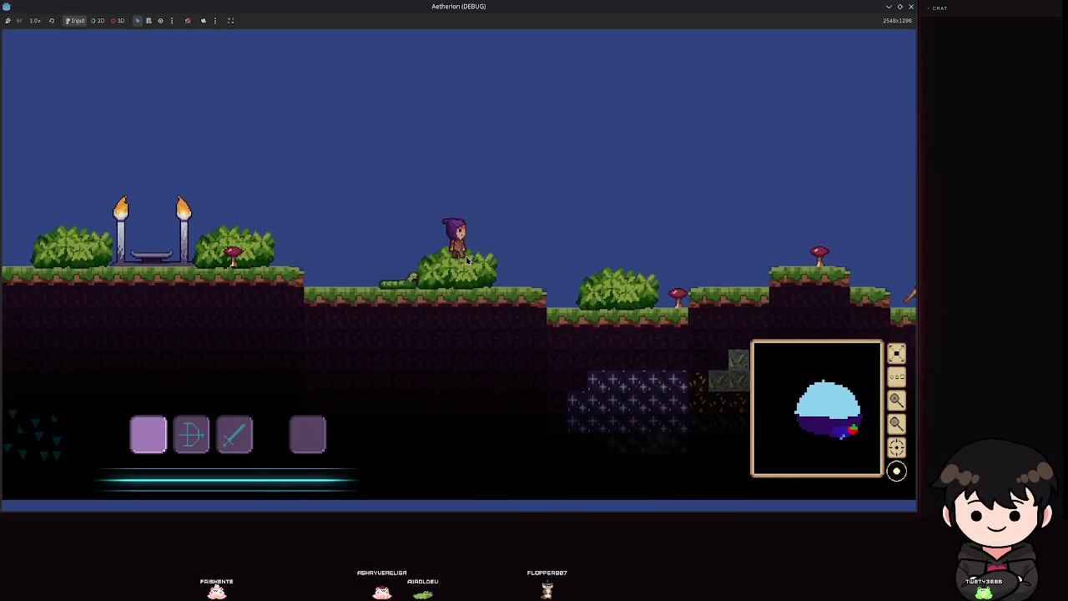
Jump and run right, open the pause menu, and close the Aetherion debug window
{"action": "key", "text": "space"}
{"action": "key", "text": "d"}
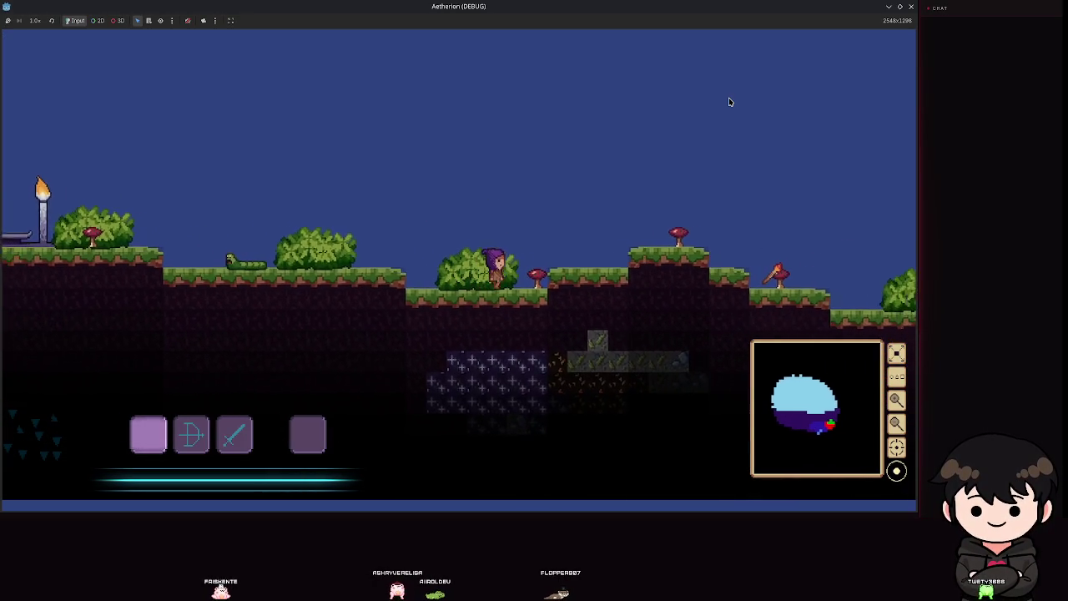
{"action": "key", "text": "Escape"}
{"action": "left_click", "coordinate": [911, 8]}
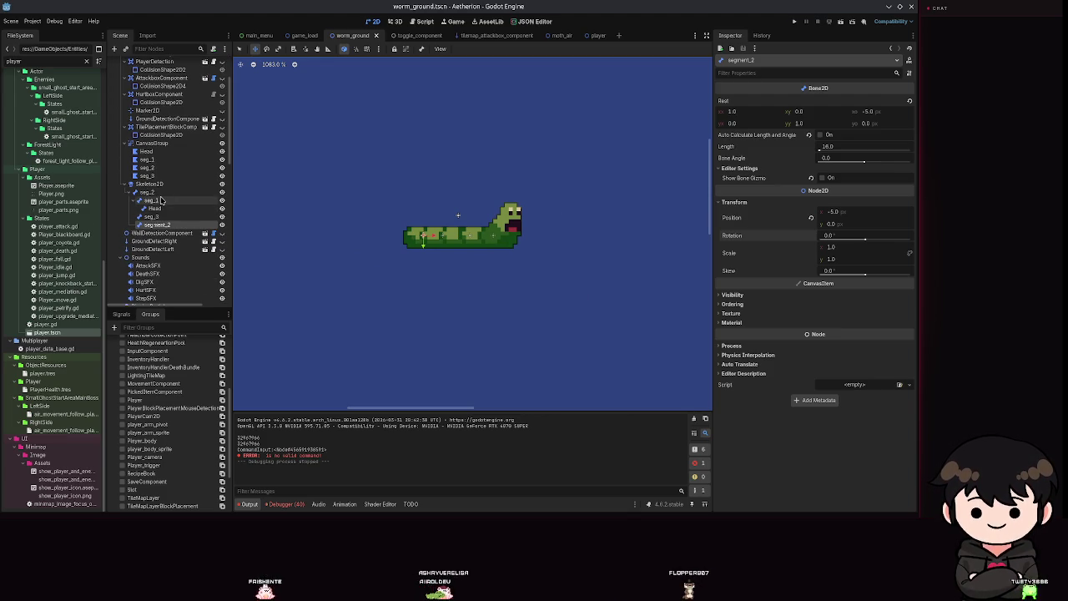
Load the idle_charge animation on the worm's AnimationPlayer, then save and run the game with F5
{"action": "scroll", "coordinate": [159, 200], "scroll_direction": "down", "scroll_amount": 5}
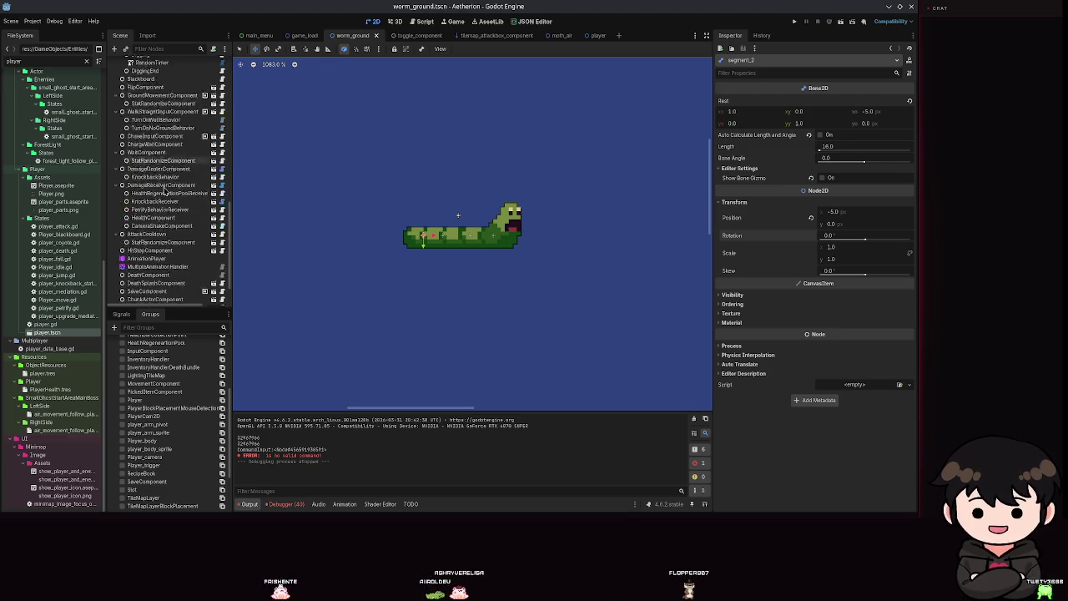
{"action": "scroll", "coordinate": [151, 198], "scroll_direction": "down", "scroll_amount": 10}
{"action": "left_click", "coordinate": [146, 280]}
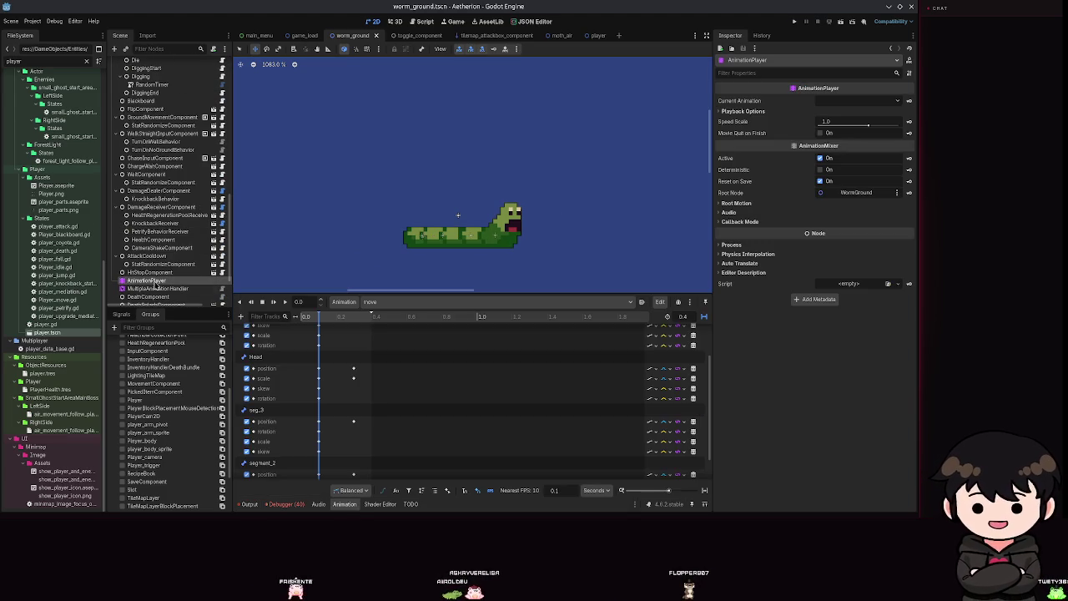
{"action": "left_click", "coordinate": [392, 302]}
{"action": "left_click", "coordinate": [395, 375]}
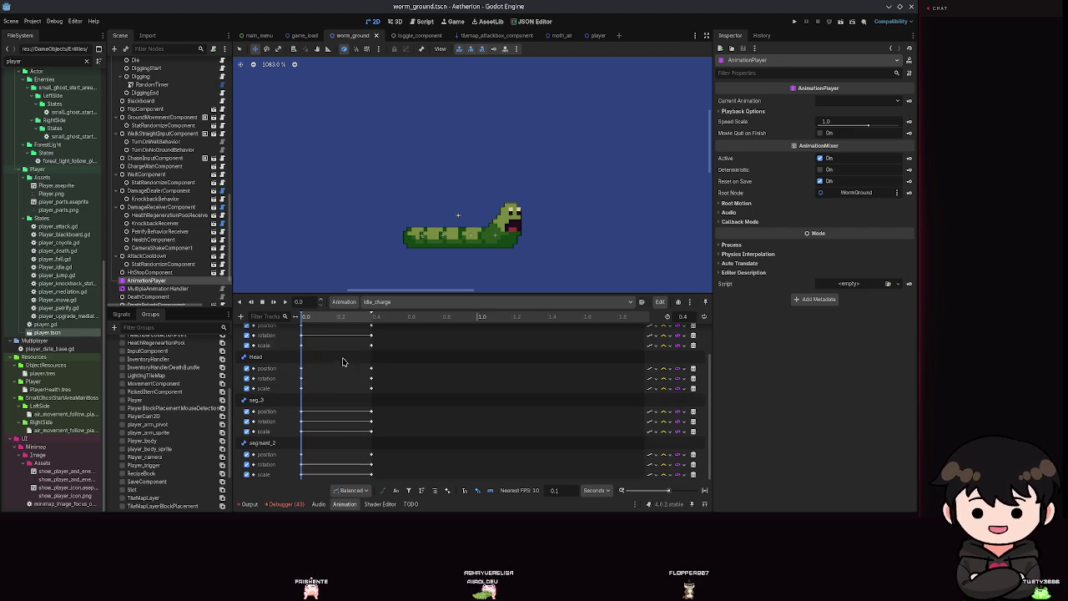
{"action": "key", "text": "F5"}
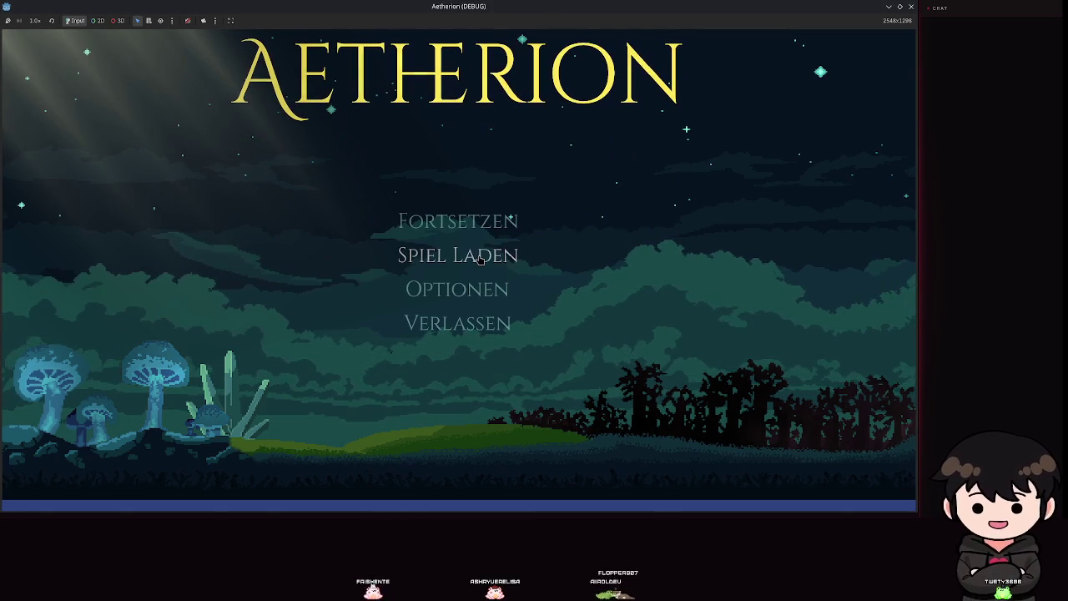
Start a game from the empty Spielstand 2 slot and walk the character right
{"action": "left_click", "coordinate": [480, 259]}
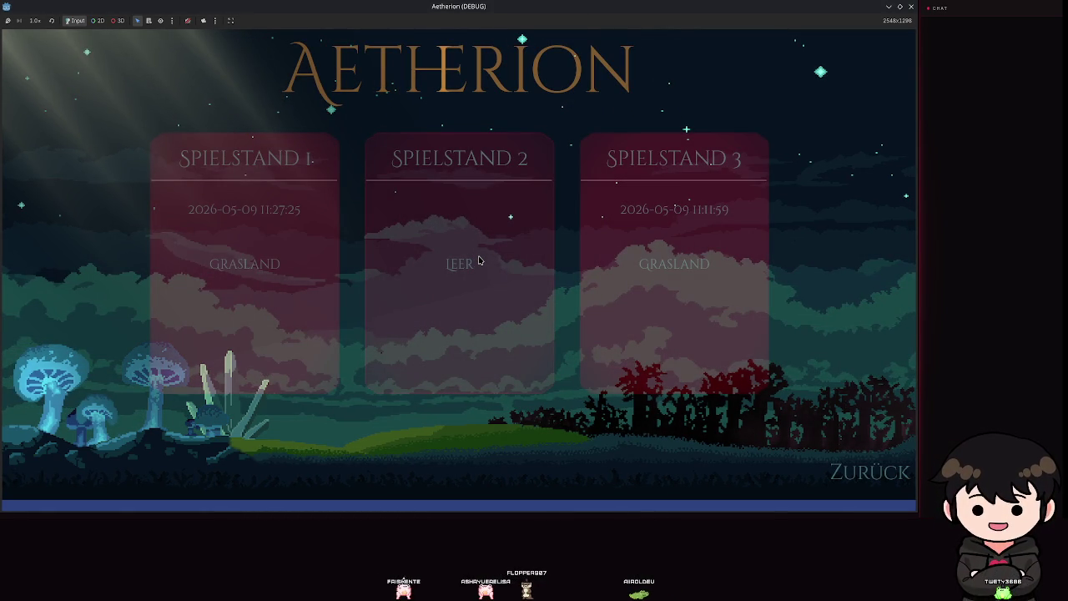
{"action": "left_click", "coordinate": [480, 258]}
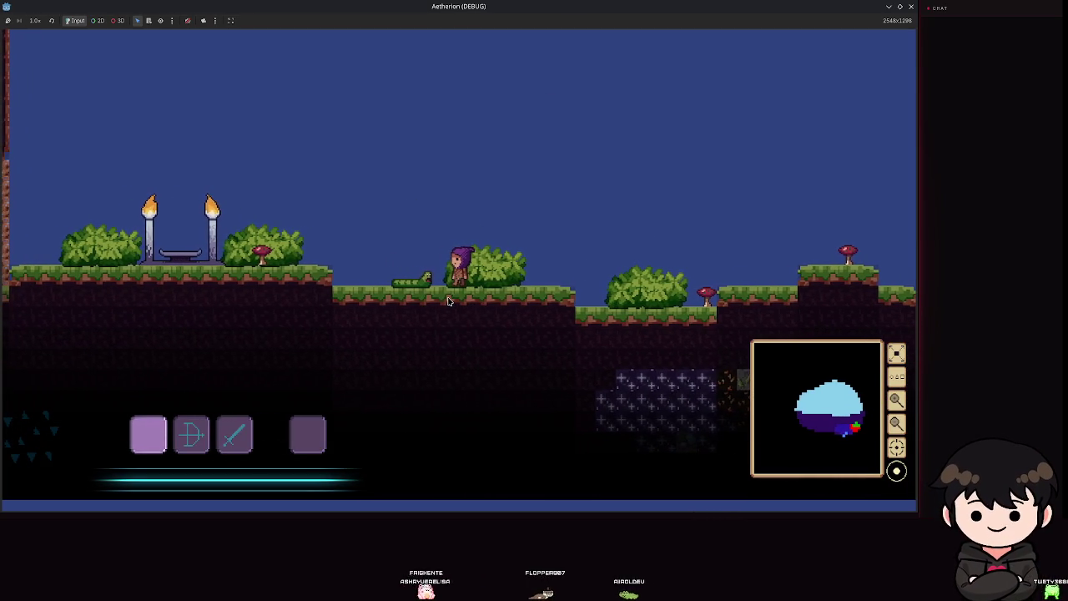
{"action": "key", "text": "d"}
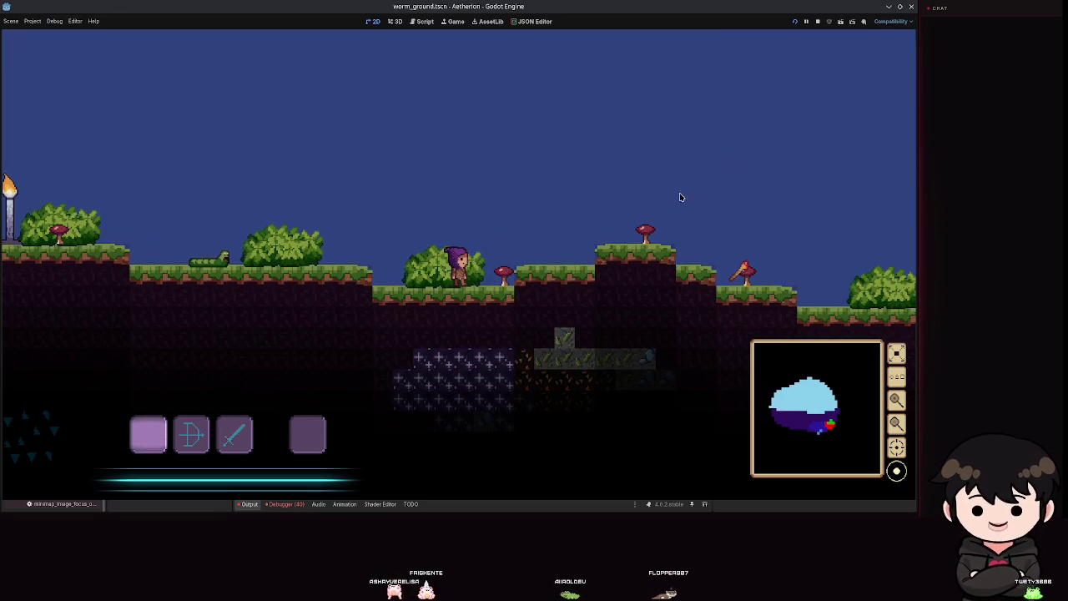
Stop the game, move idle_charge's _on_anim_finished key to 0.38 s, and preview the animation
{"action": "key", "text": "F8"}
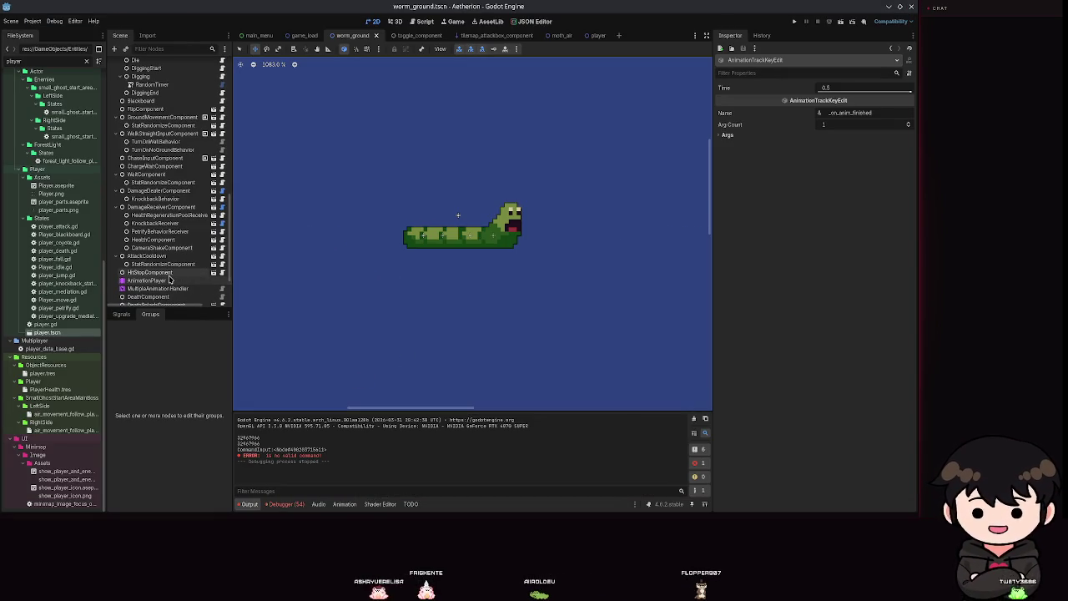
{"action": "left_click", "coordinate": [167, 280]}
{"action": "left_click_drag", "start_coordinate": [388, 342], "coordinate": [369, 341]}
{"action": "left_click", "coordinate": [284, 302]}
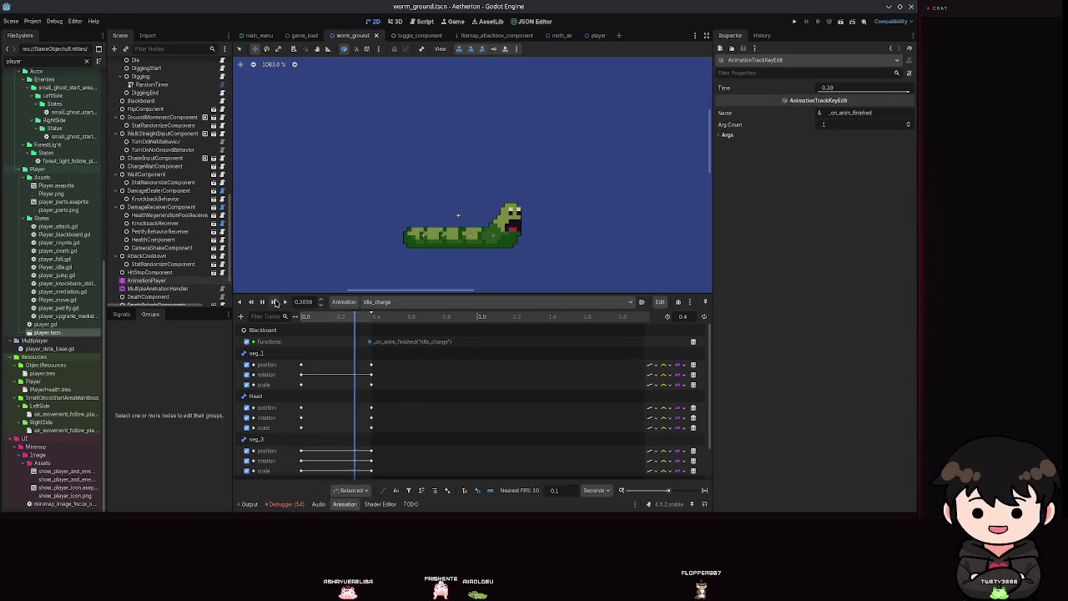
Deactivate the MultipleAnimationHandler animation tree, scrub idle_charge to the raised pose, and save
{"action": "left_click", "coordinate": [158, 289]}
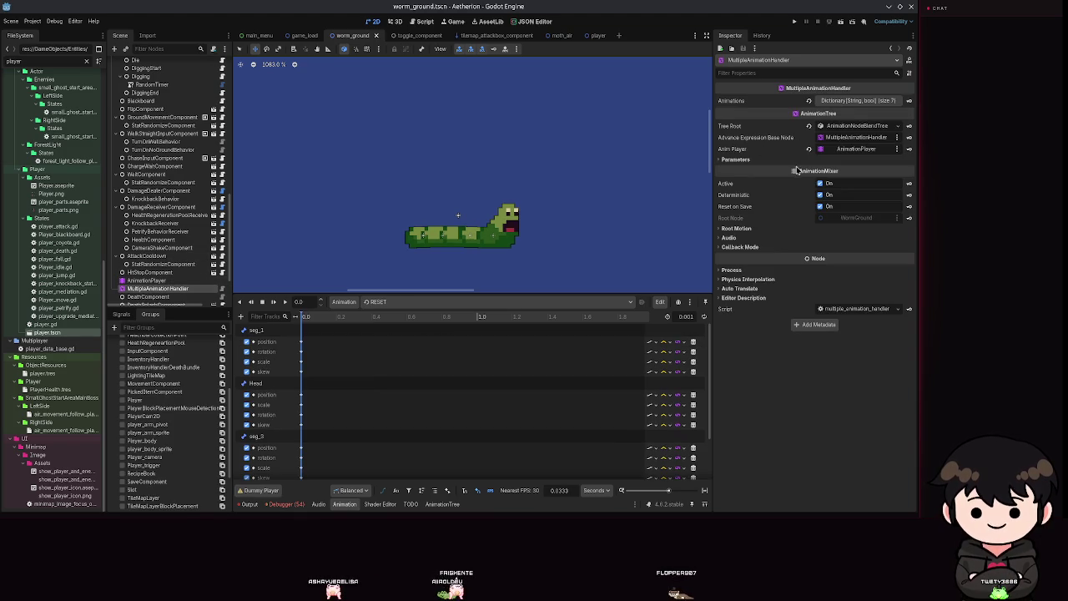
{"action": "left_click", "coordinate": [146, 280]}
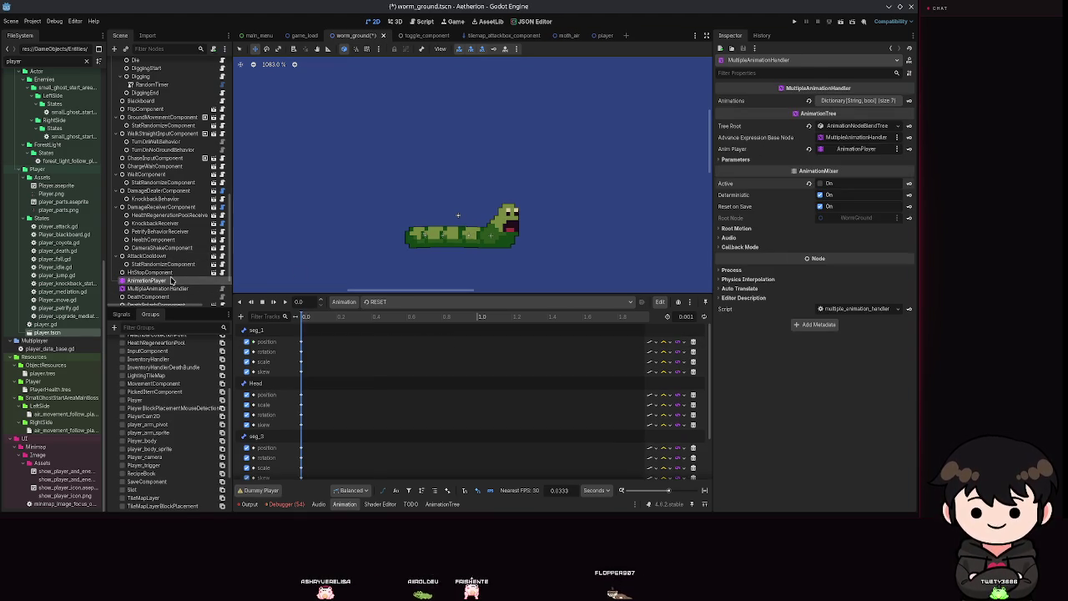
{"action": "left_click_drag", "start_coordinate": [307, 317], "coordinate": [372, 331]}
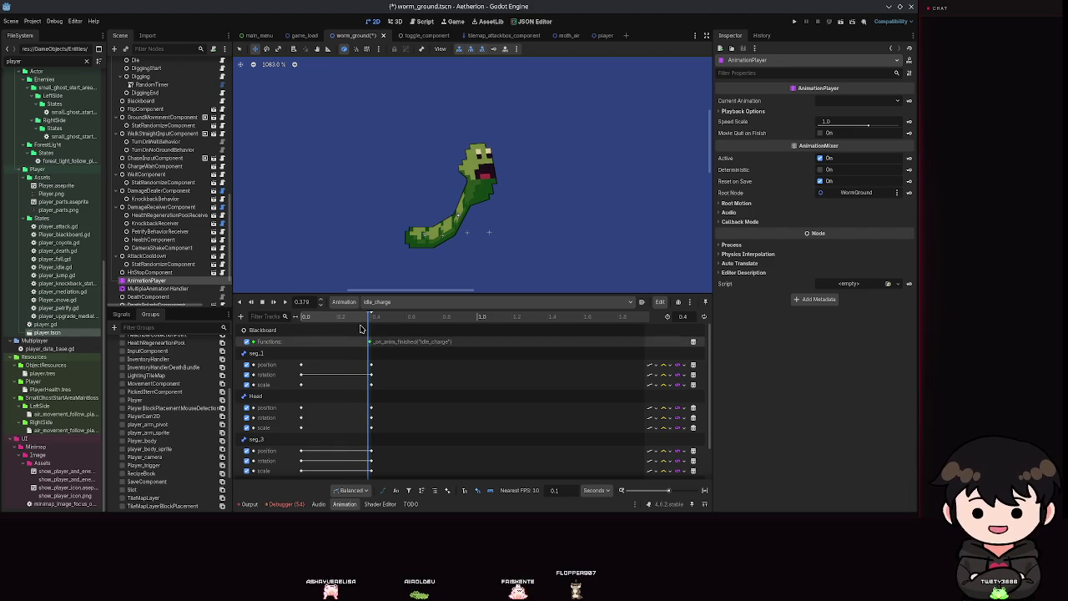
{"action": "key", "text": "ctrl+s"}
{"action": "scroll", "coordinate": [166, 183], "scroll_direction": "down", "scroll_amount": 5}
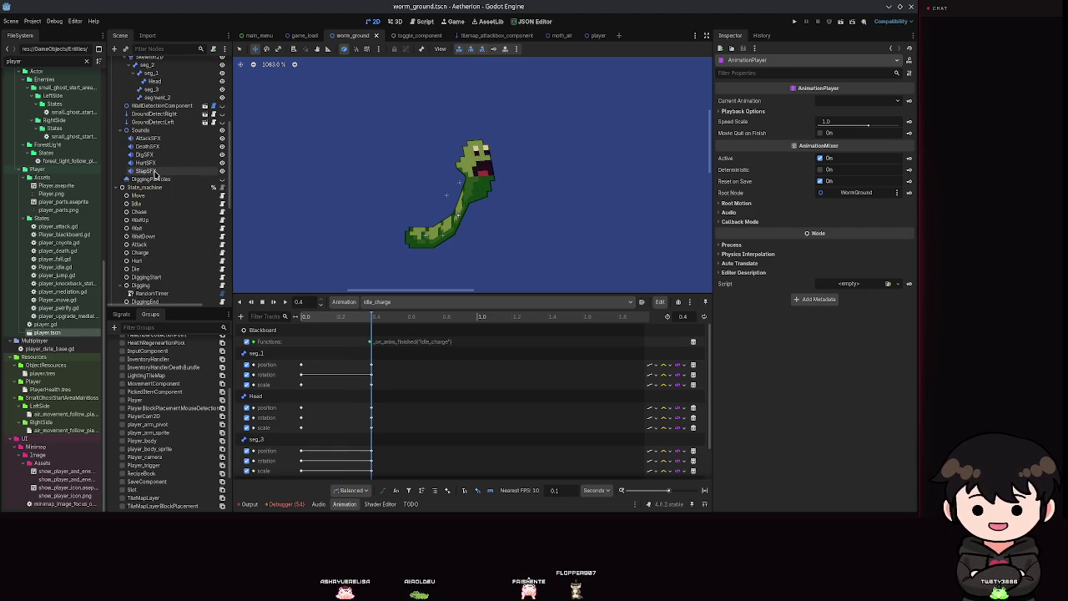
Select the Head bone, try a smaller scale, reset it to 1.0, and save
{"action": "left_click", "coordinate": [151, 149]}
{"action": "scroll", "coordinate": [151, 149], "scroll_direction": "up", "scroll_amount": 3}
{"action": "left_click", "coordinate": [152, 163]}
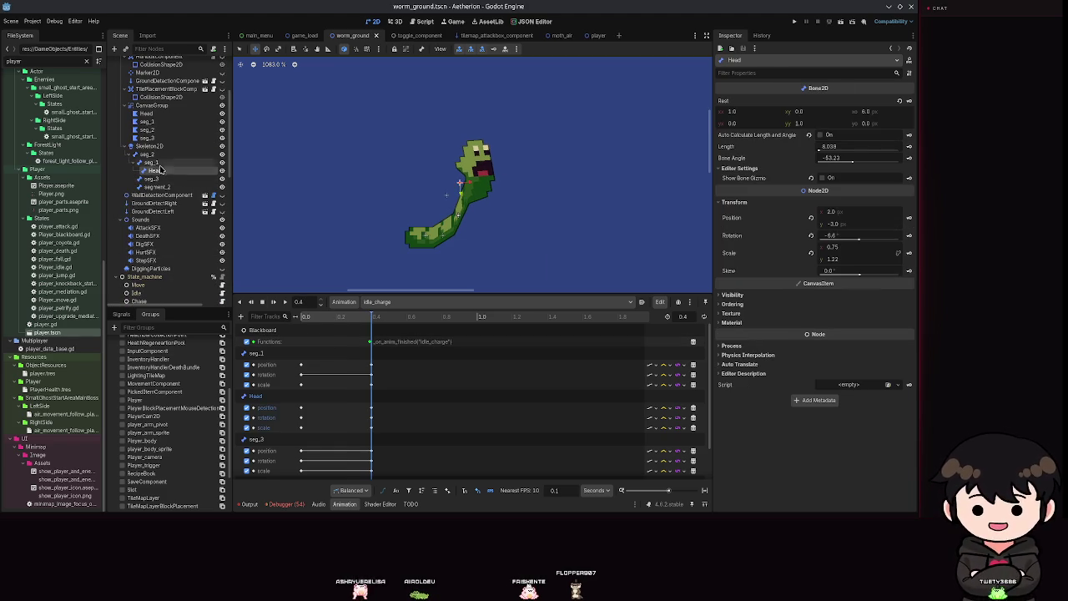
{"action": "left_click", "coordinate": [161, 171]}
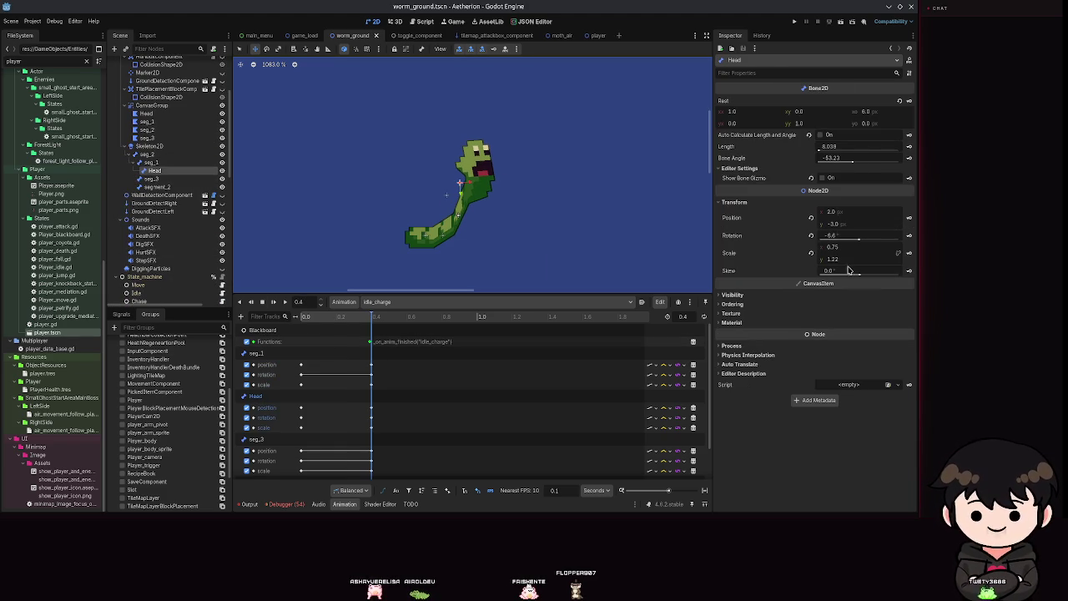
{"action": "left_click_drag", "start_coordinate": [847, 260], "coordinate": [831, 260]}
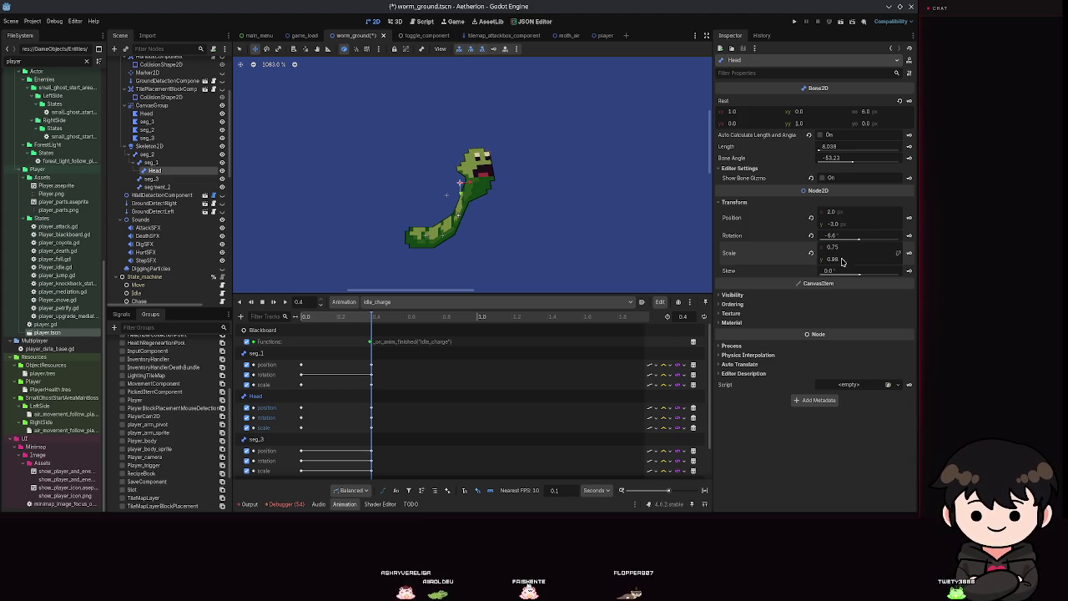
{"action": "left_click", "coordinate": [909, 252]}
{"action": "key", "text": "Return"}
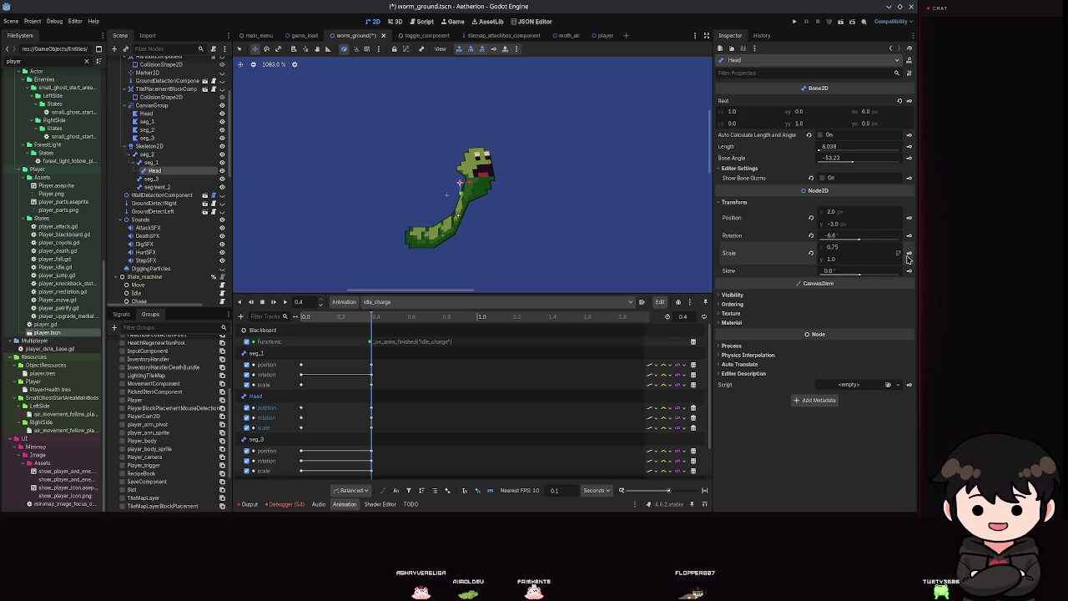
{"action": "key", "text": "ctrl+s"}
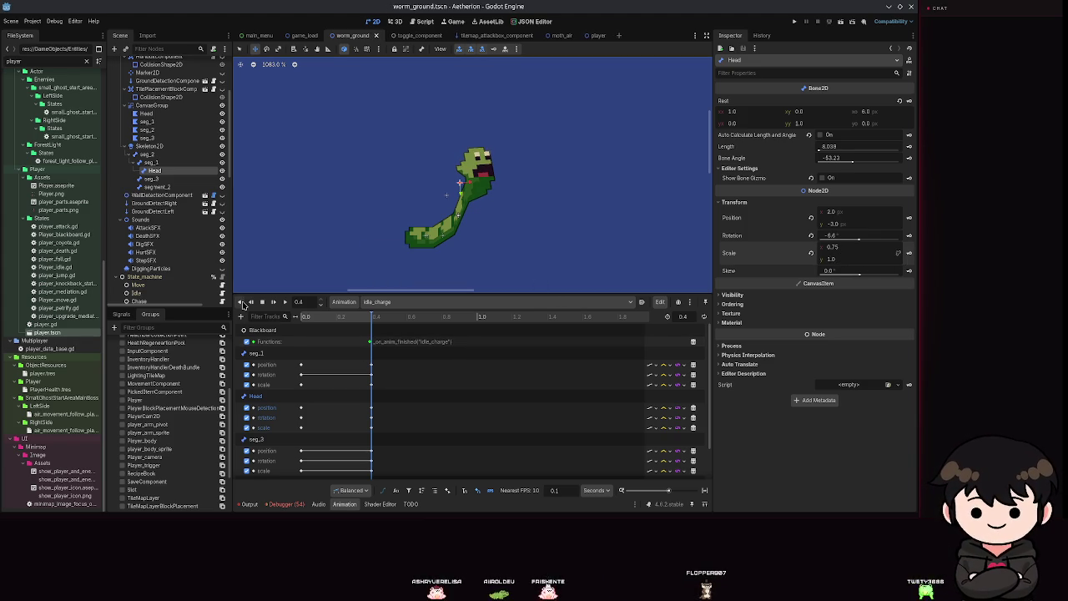
Replay idle_charge backward and forward, then widen the Head to about 0.815 x scale and save
{"action": "left_click", "coordinate": [242, 302]}
{"action": "left_click", "coordinate": [287, 305]}
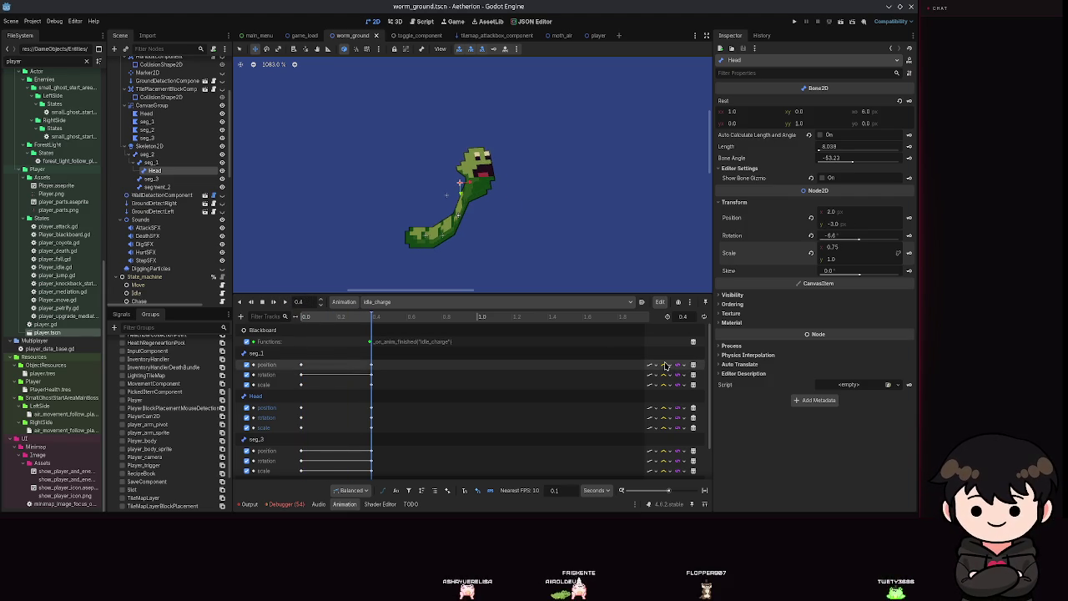
{"action": "left_click", "coordinate": [240, 304]}
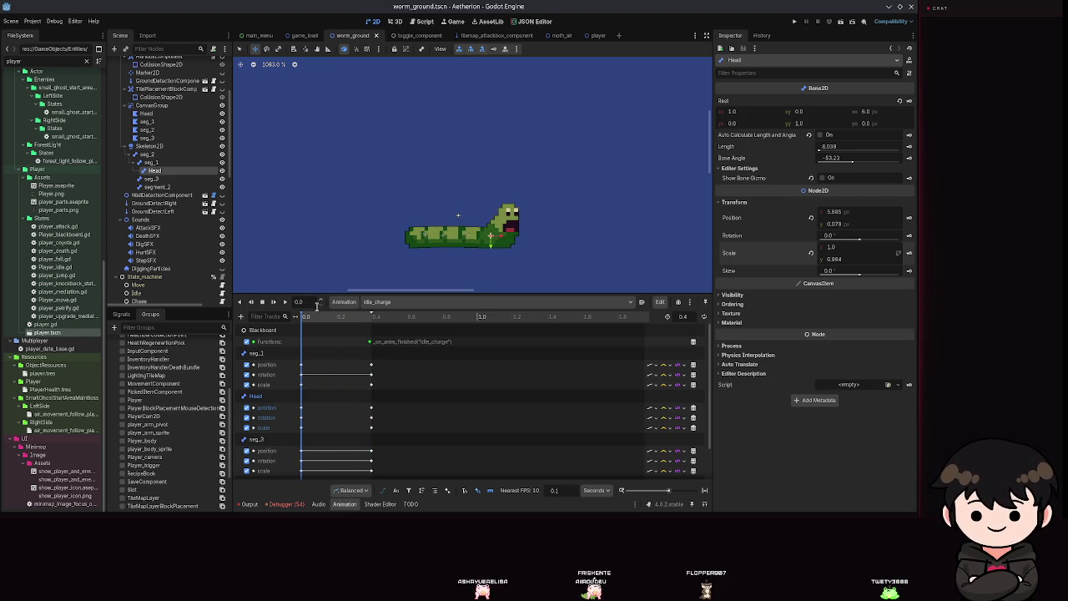
{"action": "left_click", "coordinate": [286, 305]}
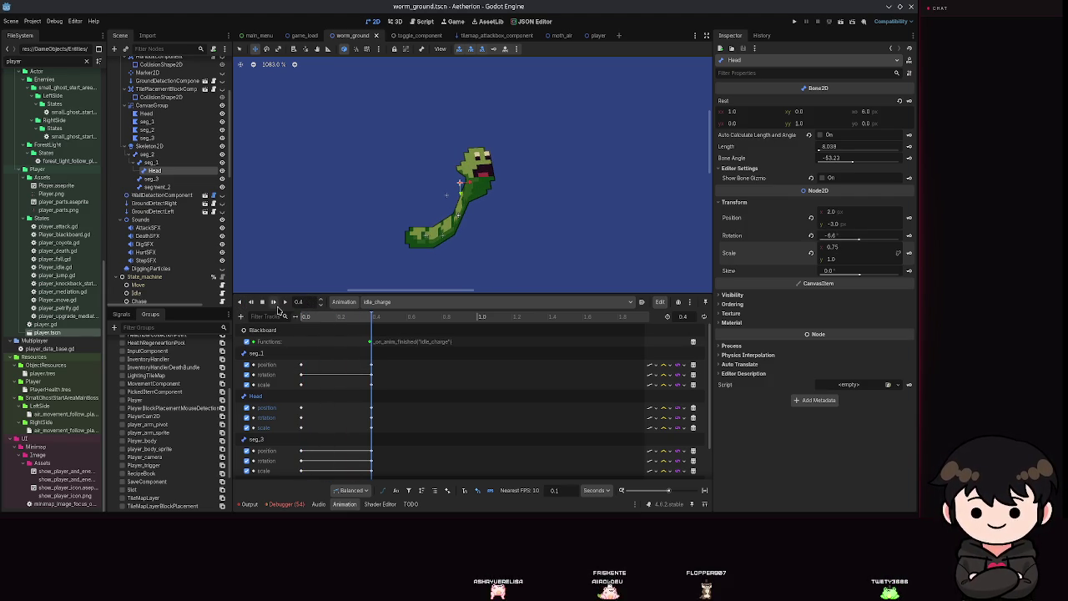
{"action": "left_click", "coordinate": [240, 303]}
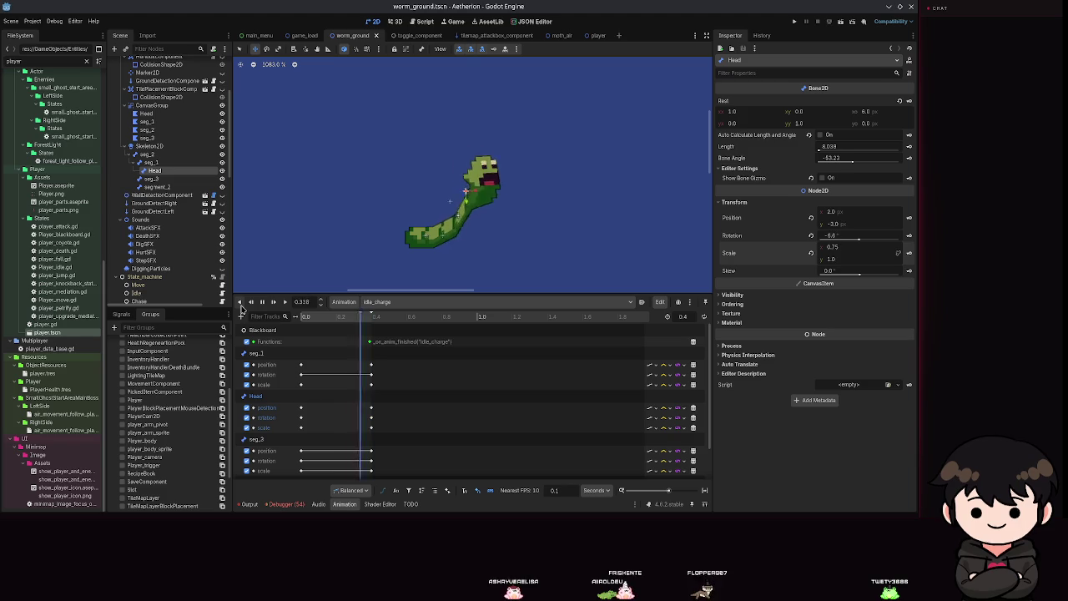
{"action": "left_click", "coordinate": [286, 303]}
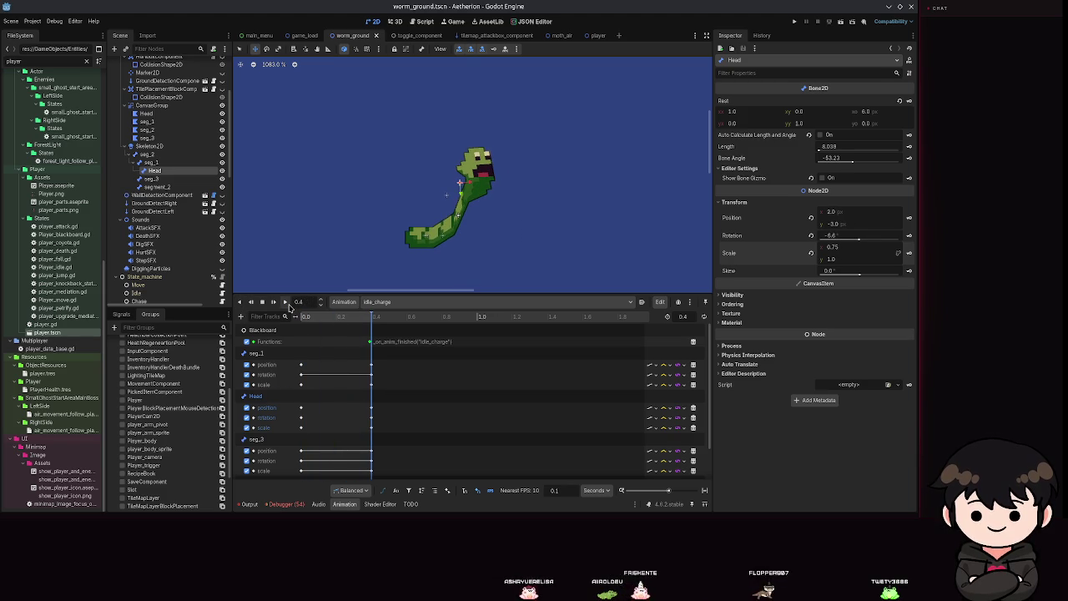
{"action": "left_click_drag", "start_coordinate": [831, 253], "coordinate": [850, 254]}
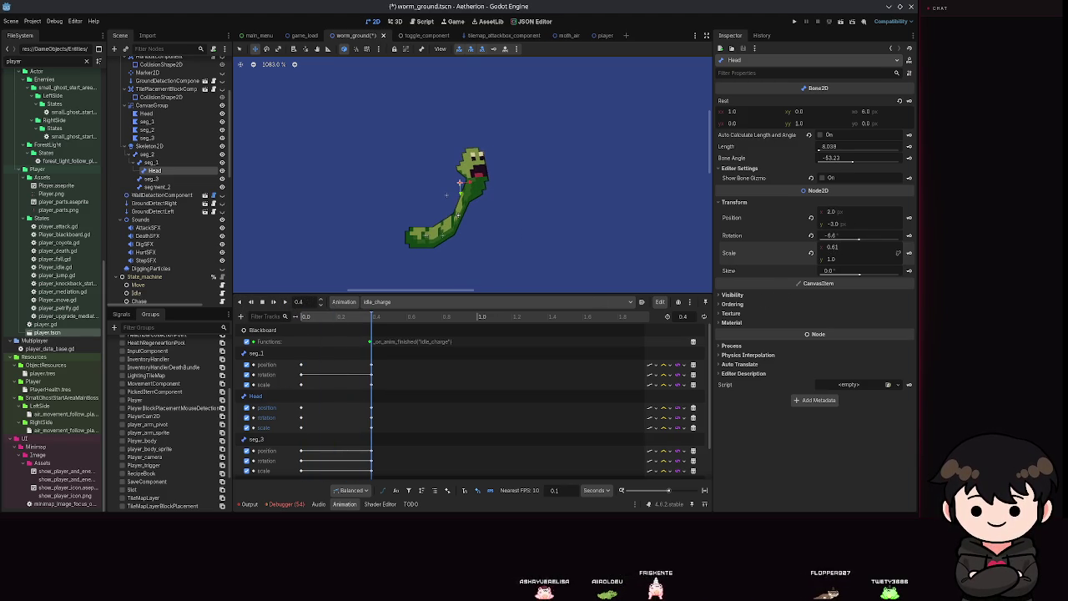
{"action": "key", "text": "ctrl+s"}
Narrow the Head's x scale from 0.59 down to 0.545 and save
{"action": "left_click", "coordinate": [240, 303]}
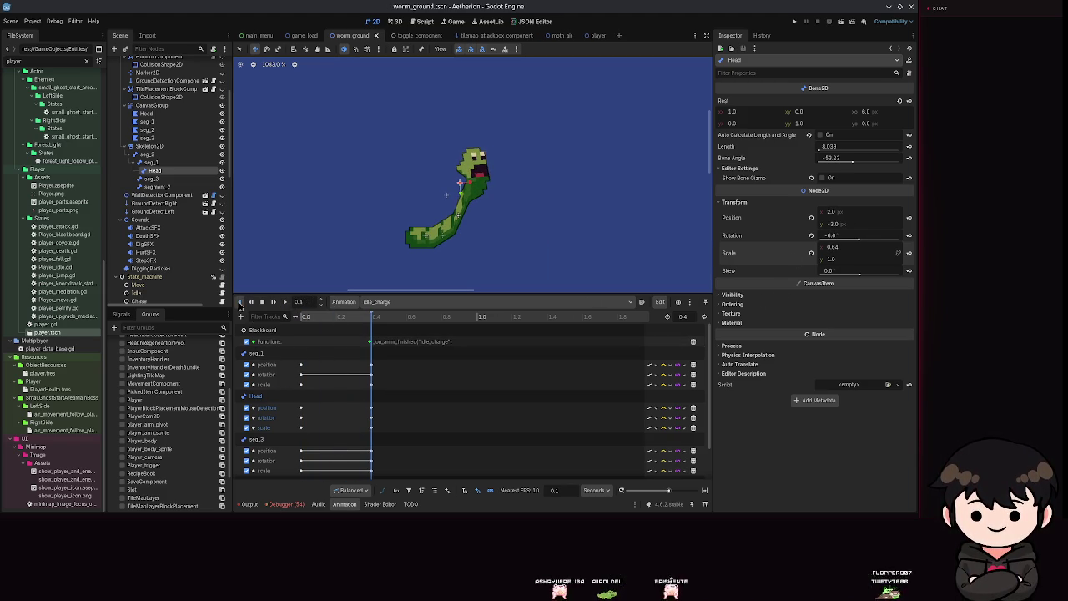
{"action": "left_click", "coordinate": [286, 303]}
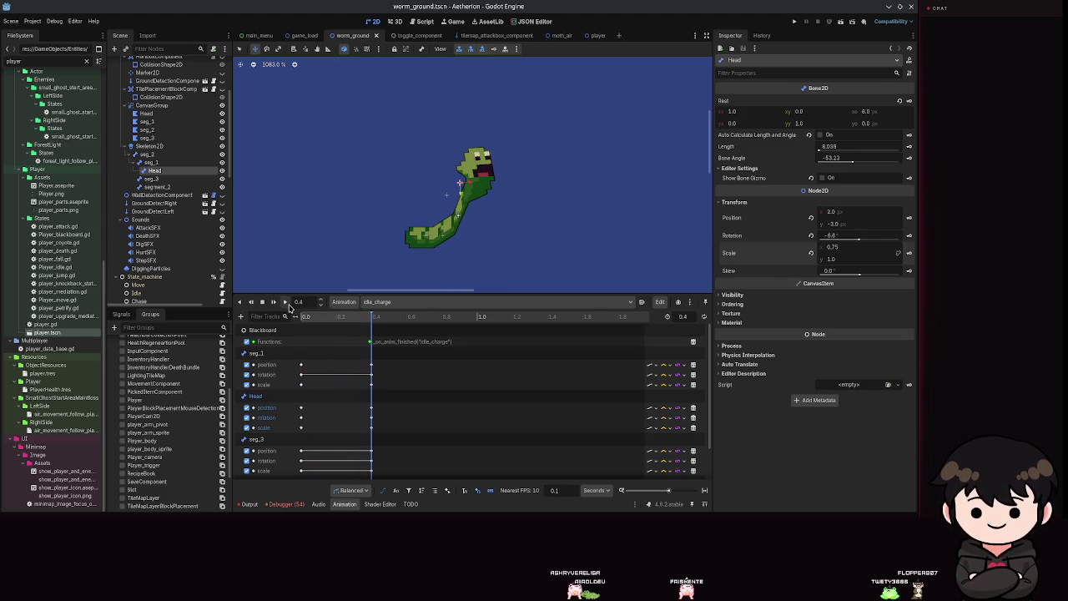
{"action": "mouse_move", "coordinate": [834, 247]}
{"action": "left_mouse_down"}
{"action": "mouse_move", "coordinate": [809, 247]}
{"action": "mouse_move", "coordinate": [822, 247]}
{"action": "left_mouse_up"}
{"action": "key", "text": "ctrl+s"}
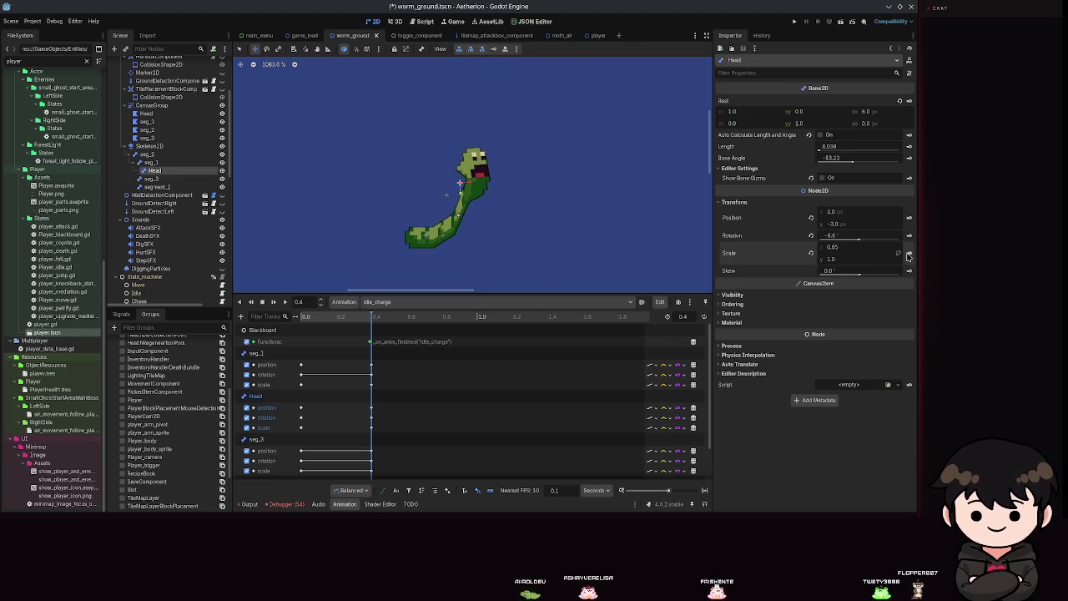
{"action": "left_click", "coordinate": [287, 302]}
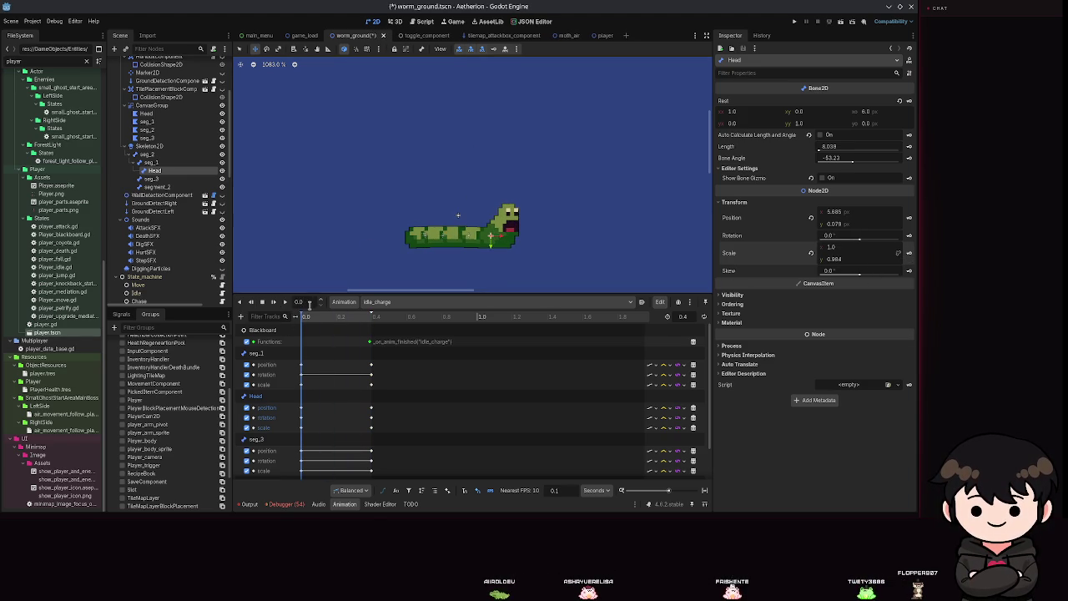
{"action": "key", "text": "ctrl+s"}
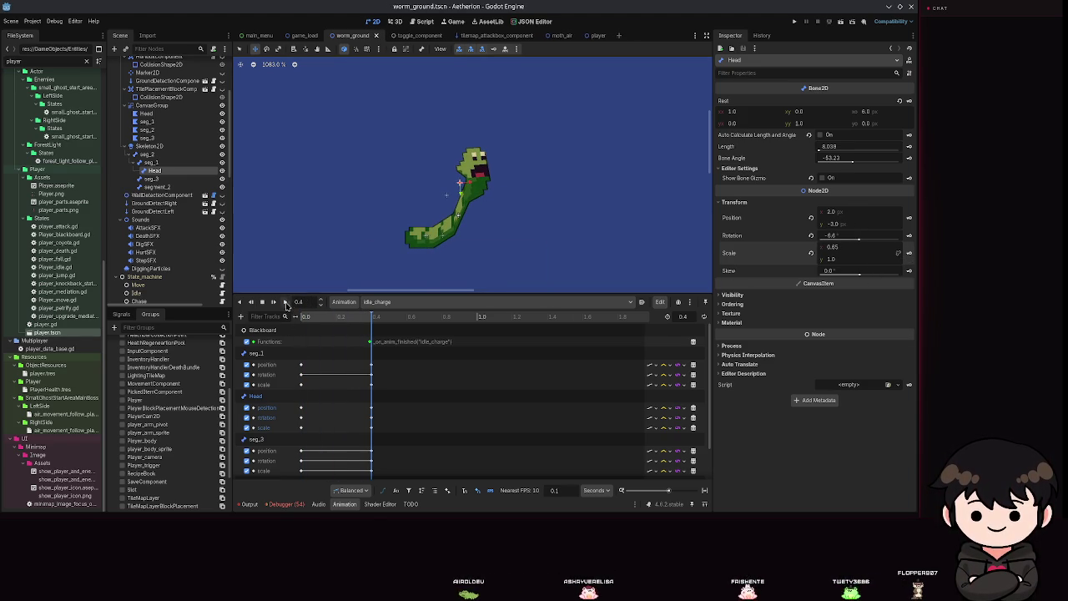
{"action": "left_click_drag", "start_coordinate": [855, 254], "coordinate": [834, 253]}
{"action": "key", "text": "ctrl+s"}
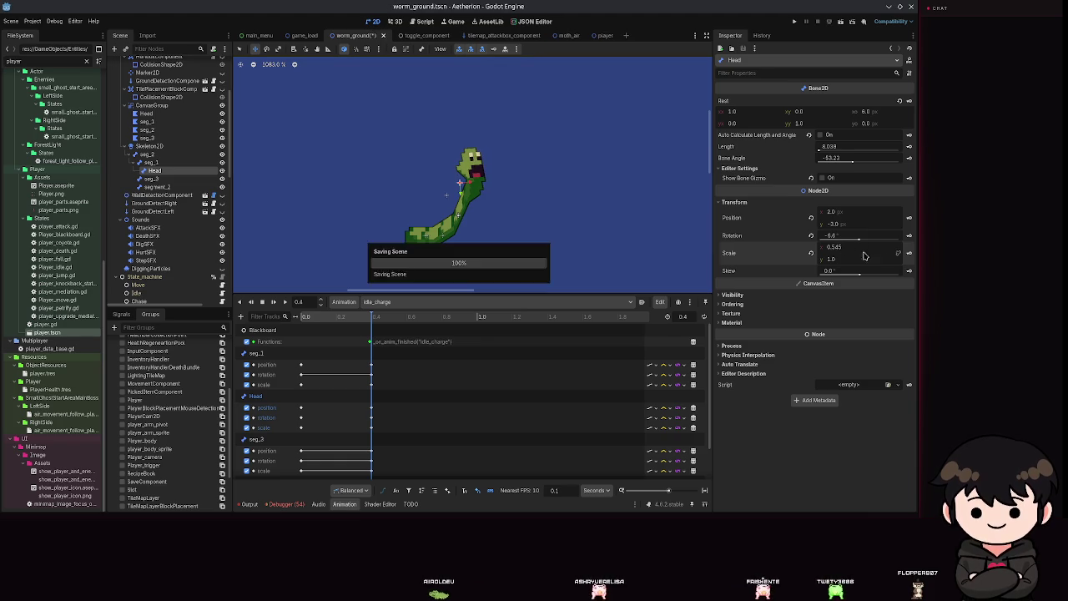
Replay idle_charge backward and forward to the raised pose and save
{"action": "left_click", "coordinate": [283, 303]}
{"action": "left_click", "coordinate": [249, 303]}
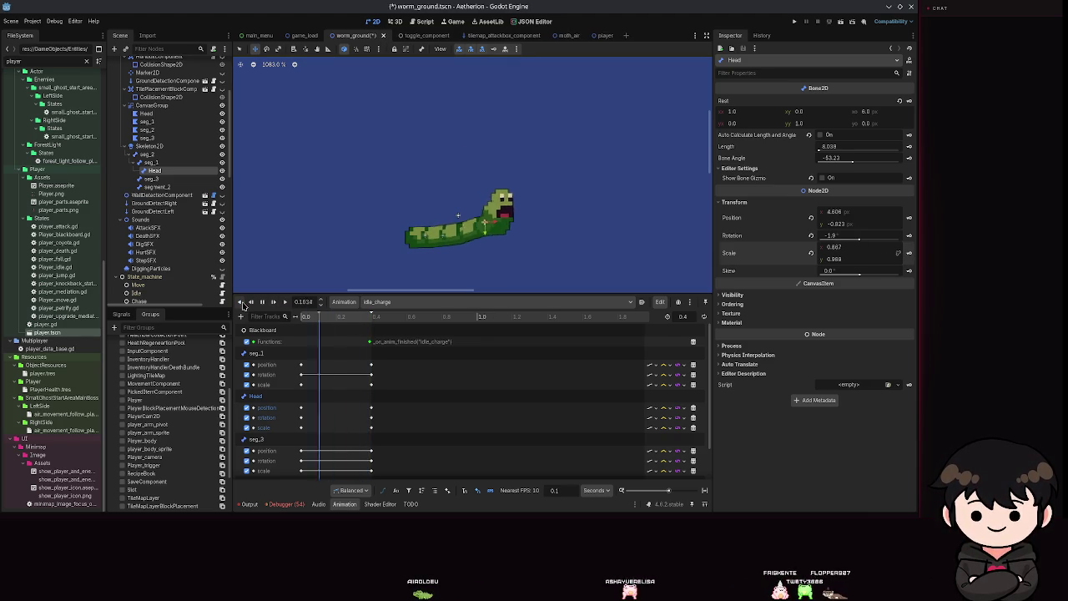
{"action": "left_click", "coordinate": [285, 302]}
{"action": "key", "text": "ctrl+s"}
Try rotating seg_1, reset rotation to 0, skew it to -28.7°, and save
{"action": "left_click", "coordinate": [151, 162]}
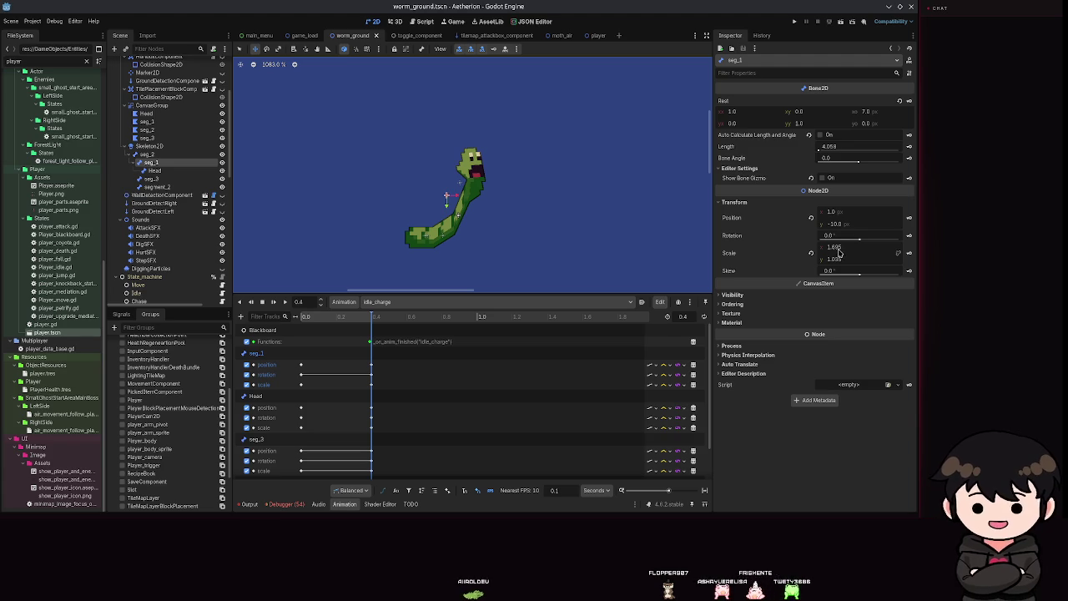
{"action": "mouse_move", "coordinate": [860, 242]}
{"action": "left_mouse_down"}
{"action": "mouse_move", "coordinate": [859, 256]}
{"action": "mouse_move", "coordinate": [833, 271]}
{"action": "mouse_move", "coordinate": [814, 238]}
{"action": "left_mouse_up"}
{"action": "key", "text": "ctrl+s"}
{"action": "left_click", "coordinate": [811, 236]}
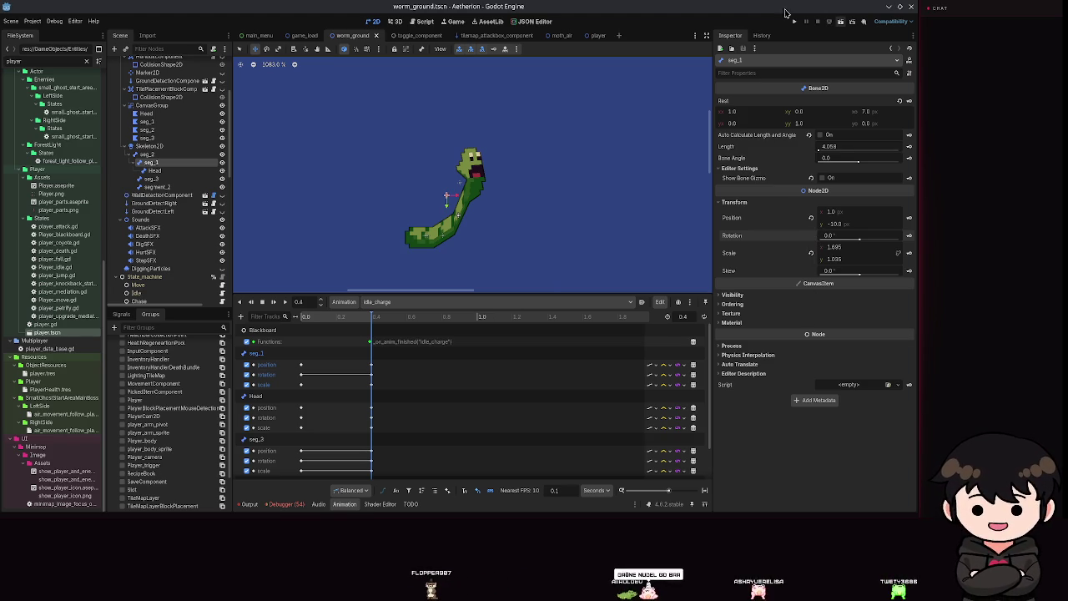
{"action": "mouse_move", "coordinate": [860, 275]}
{"action": "left_mouse_down"}
{"action": "mouse_move", "coordinate": [849, 278]}
{"action": "mouse_move", "coordinate": [846, 263]}
{"action": "left_mouse_up"}
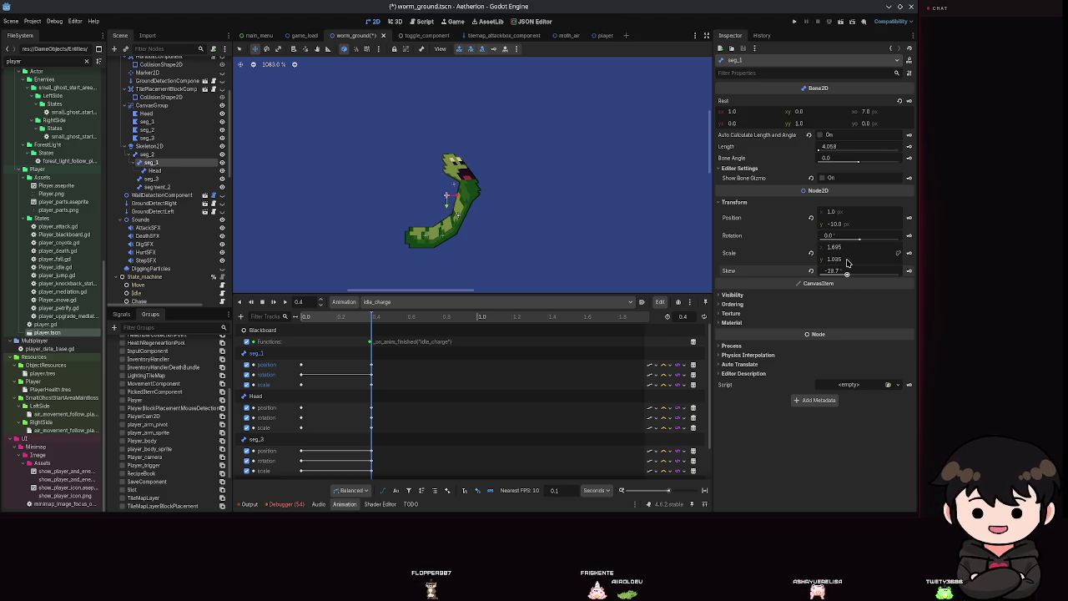
{"action": "key", "text": "ctrl+s"}
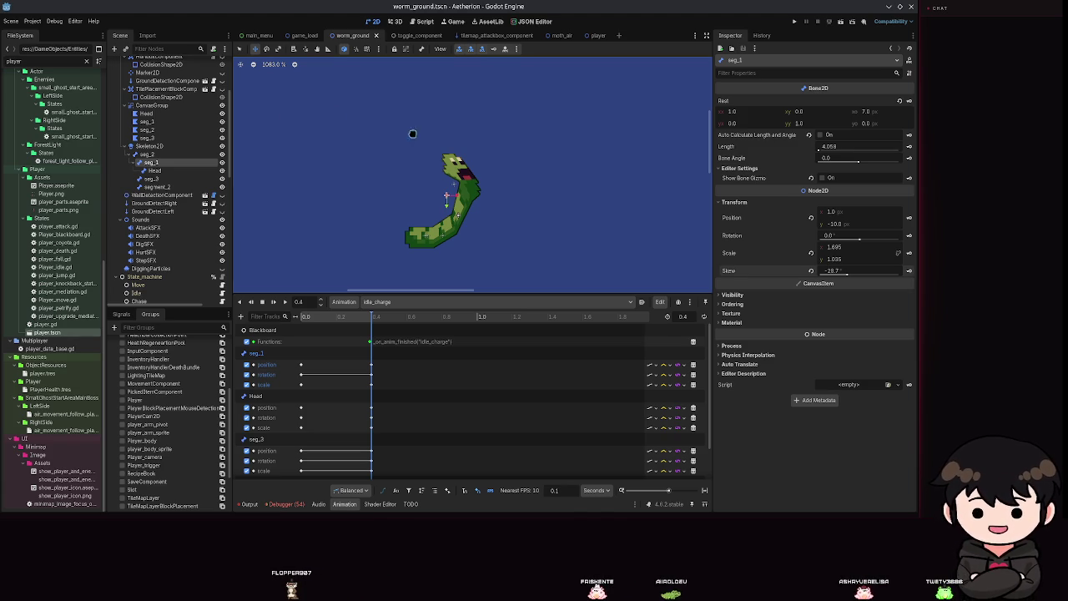
Experiment with moving and rotating seg_1 in the viewport, undoing back to the skewed pose
{"action": "scroll", "coordinate": [445, 222], "scroll_direction": "up", "scroll_amount": 10}
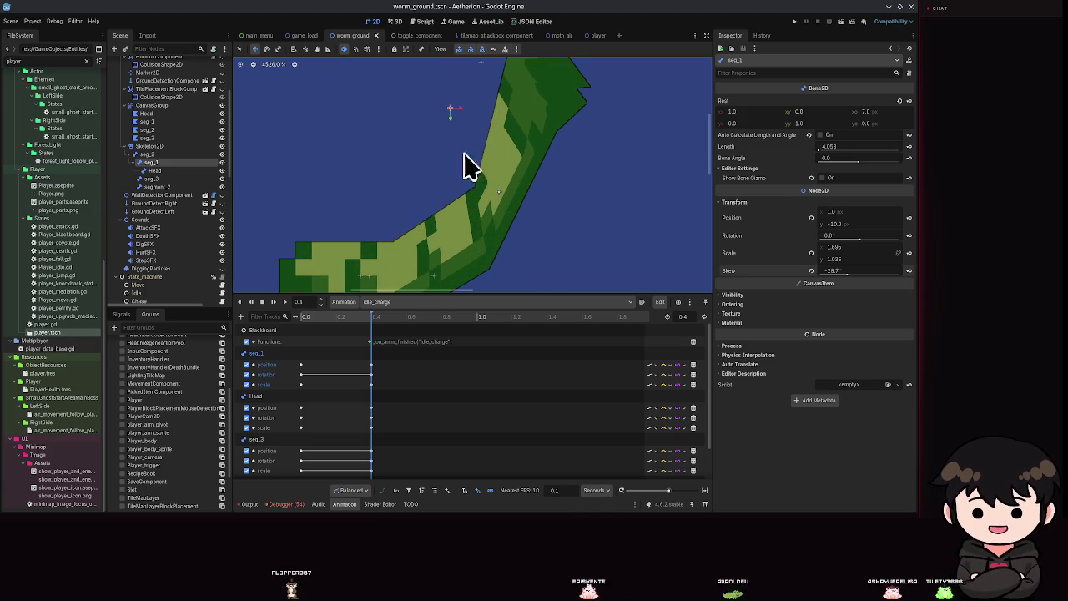
{"action": "scroll", "coordinate": [517, 199], "scroll_direction": "down", "scroll_amount": 5}
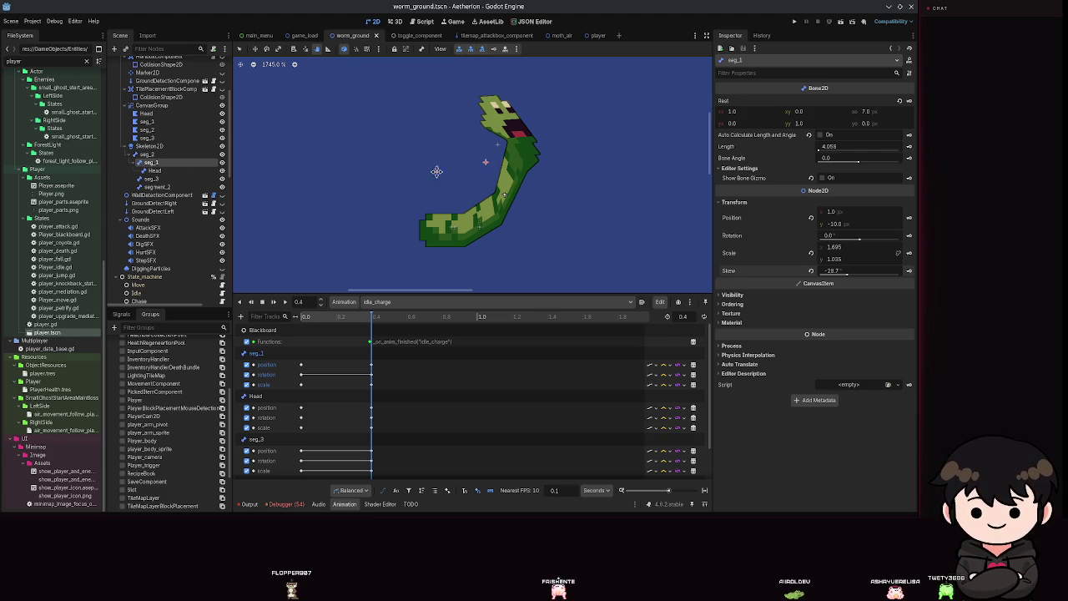
{"action": "mouse_move", "coordinate": [504, 194]}
{"action": "left_mouse_down"}
{"action": "mouse_move", "coordinate": [512, 209]}
{"action": "mouse_move", "coordinate": [494, 211]}
{"action": "left_mouse_up"}
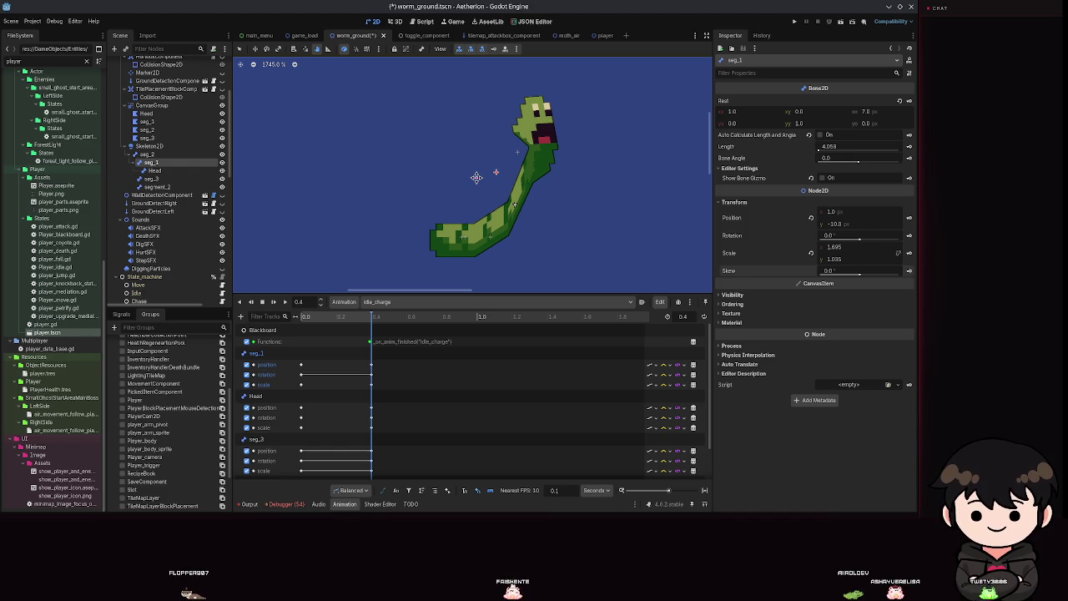
{"action": "key", "text": "ctrl+z"}
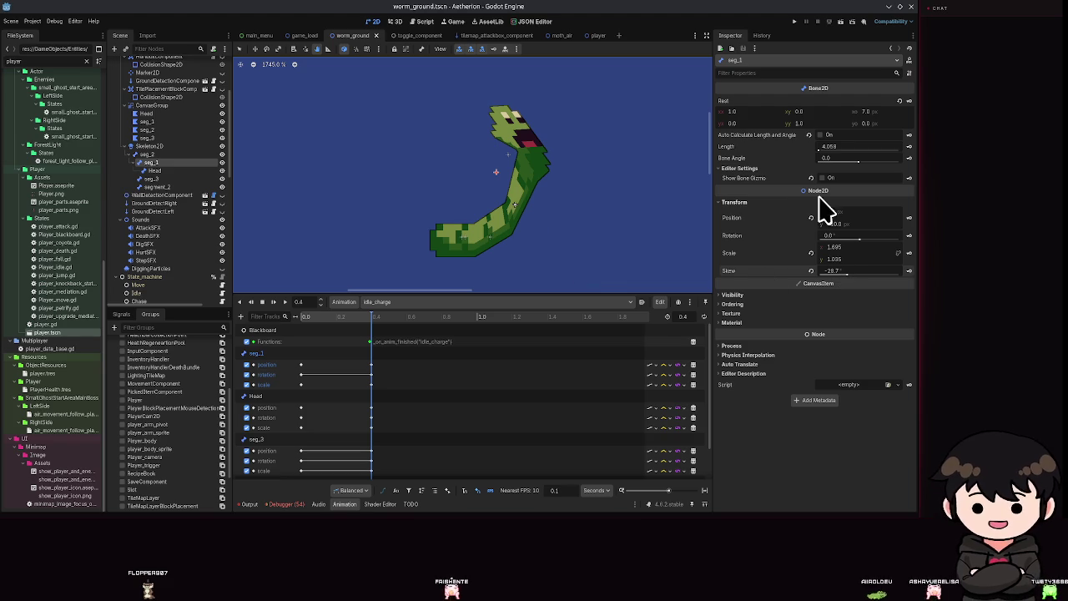
{"action": "left_click", "coordinate": [751, 295]}
{"action": "left_click", "coordinate": [749, 297]}
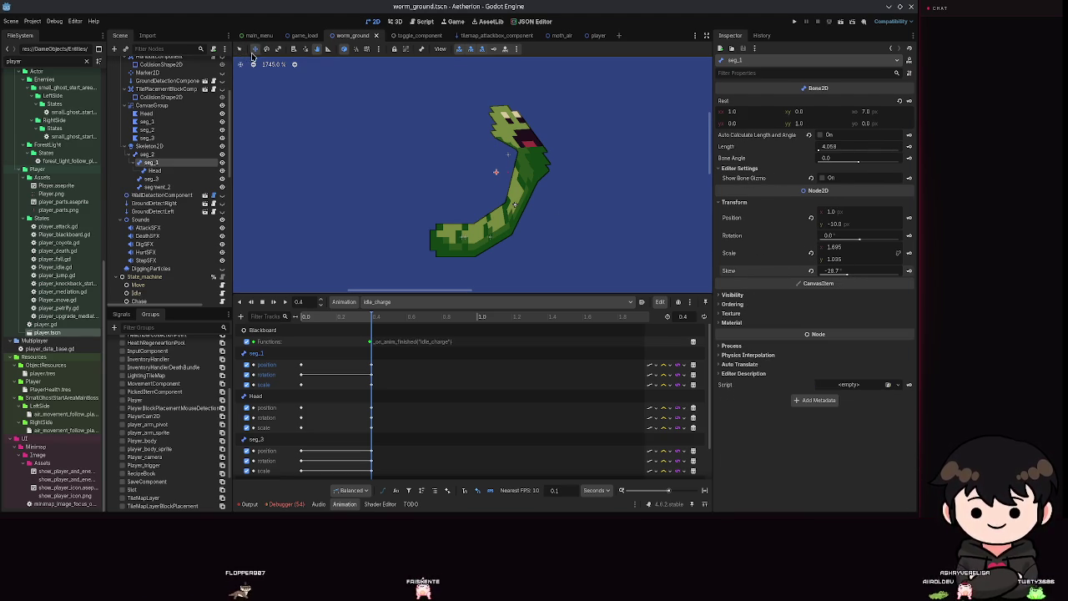
{"action": "mouse_move", "coordinate": [526, 193]}
{"action": "left_mouse_down"}
{"action": "mouse_move", "coordinate": [534, 222]}
{"action": "mouse_move", "coordinate": [583, 246]}
{"action": "mouse_move", "coordinate": [567, 208]}
{"action": "mouse_move", "coordinate": [561, 215]}
{"action": "left_mouse_up"}
{"action": "left_click_drag", "start_coordinate": [853, 244], "coordinate": [847, 238]}
{"action": "key", "text": "ctrl+z"}
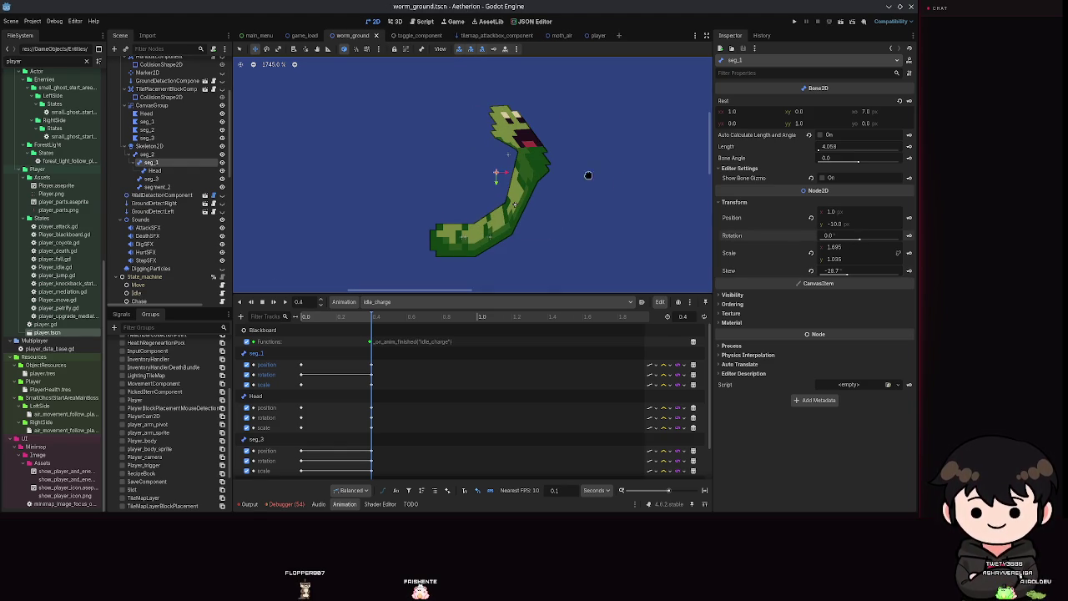
{"action": "left_click", "coordinate": [516, 50]}
{"action": "left_click", "coordinate": [516, 50]}
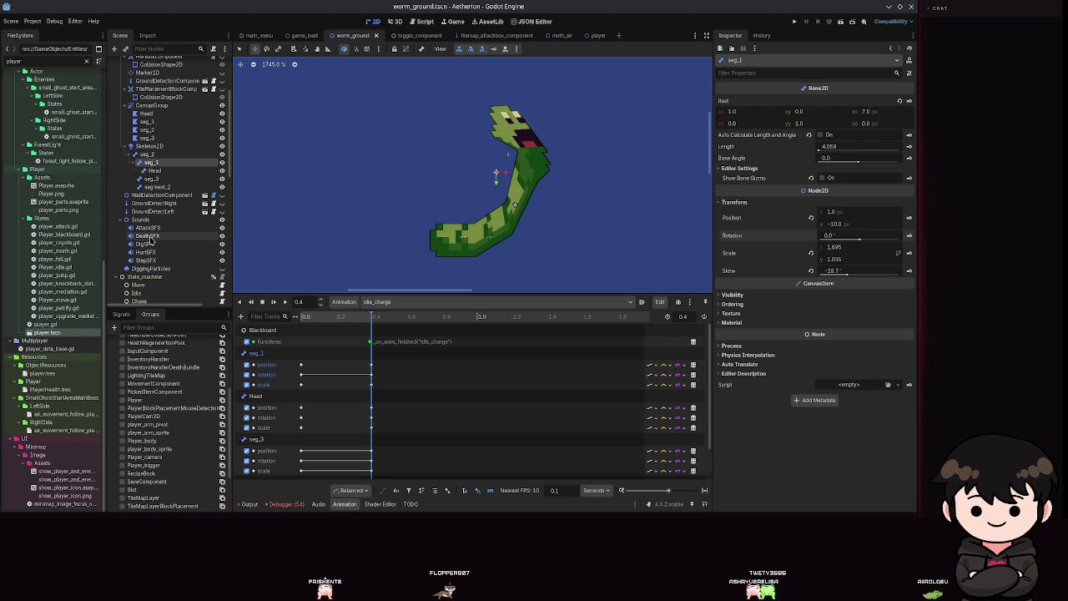
{"action": "left_click", "coordinate": [165, 171]}
{"action": "mouse_move", "coordinate": [512, 203]}
{"action": "left_mouse_down"}
{"action": "mouse_move", "coordinate": [547, 219]}
{"action": "mouse_move", "coordinate": [561, 192]}
{"action": "mouse_move", "coordinate": [546, 163]}
{"action": "mouse_move", "coordinate": [512, 180]}
{"action": "mouse_move", "coordinate": [496, 171]}
{"action": "mouse_move", "coordinate": [519, 182]}
{"action": "left_mouse_up"}
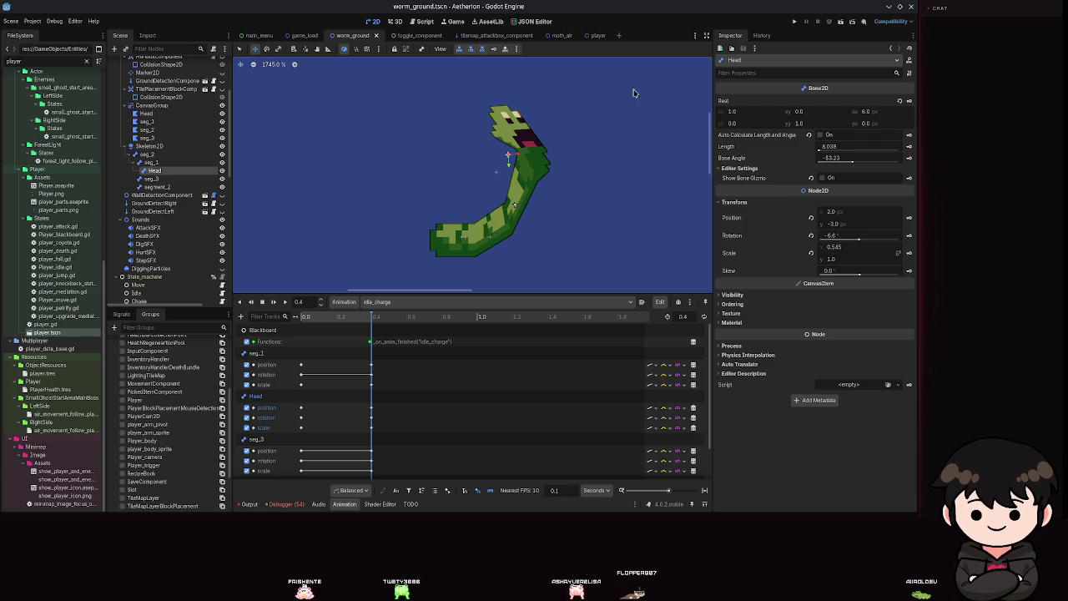
{"action": "left_click", "coordinate": [147, 129]}
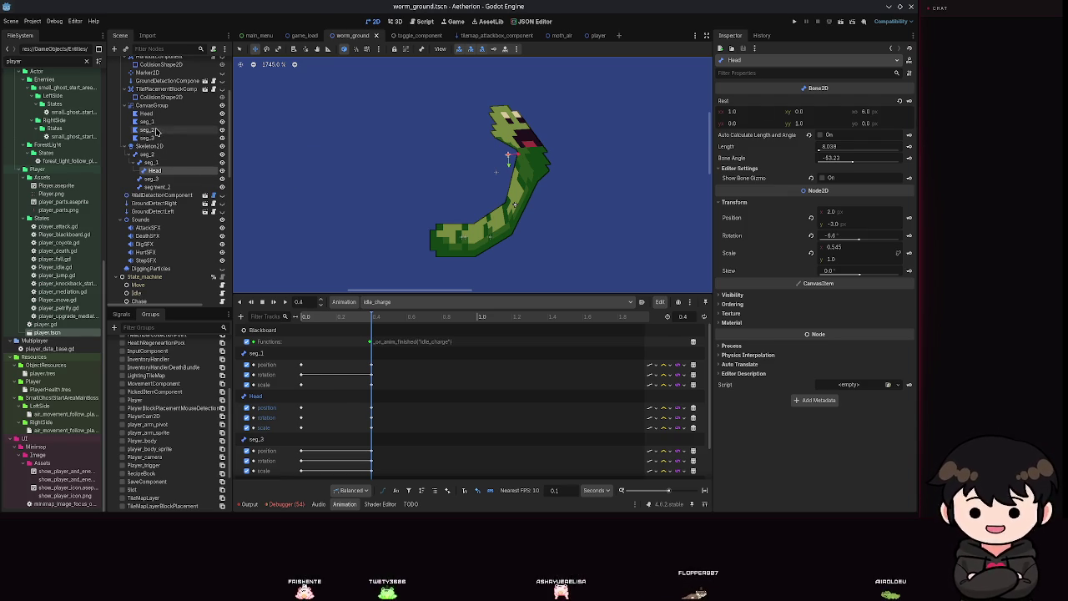
Show seg_1's UV region on the worm atlas, toggling Invert on and back off
{"action": "scroll", "coordinate": [545, 192], "scroll_direction": "down", "scroll_amount": 1}
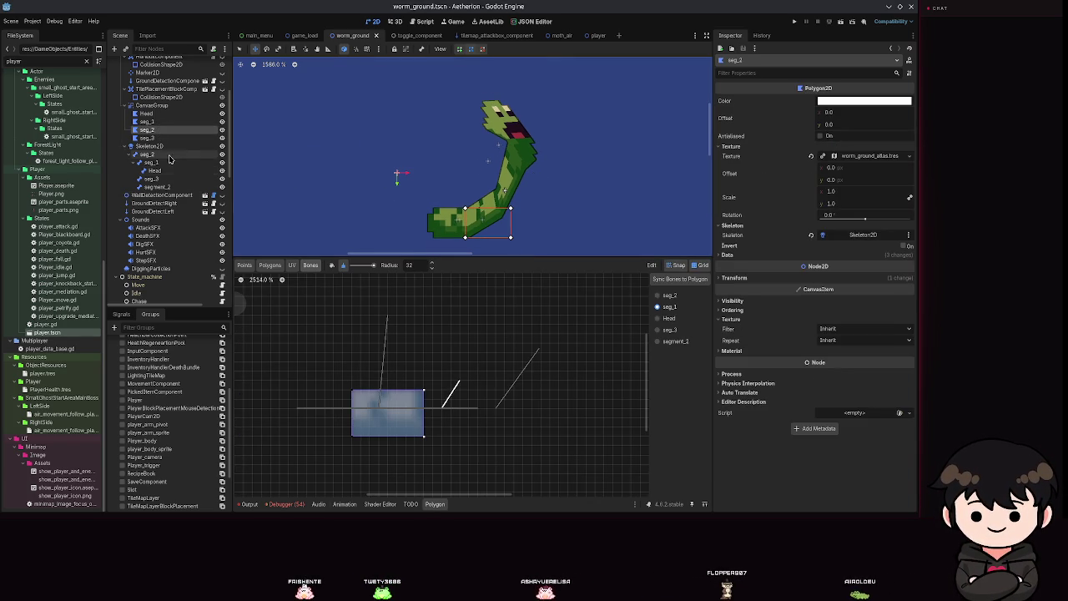
{"action": "left_click", "coordinate": [147, 121]}
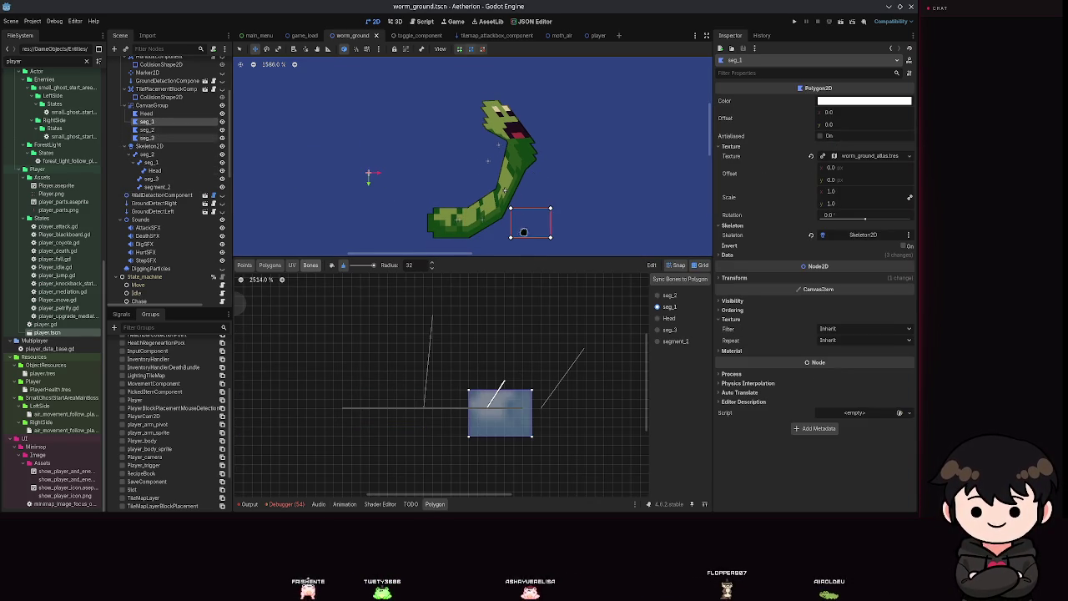
{"action": "left_click", "coordinate": [292, 264]}
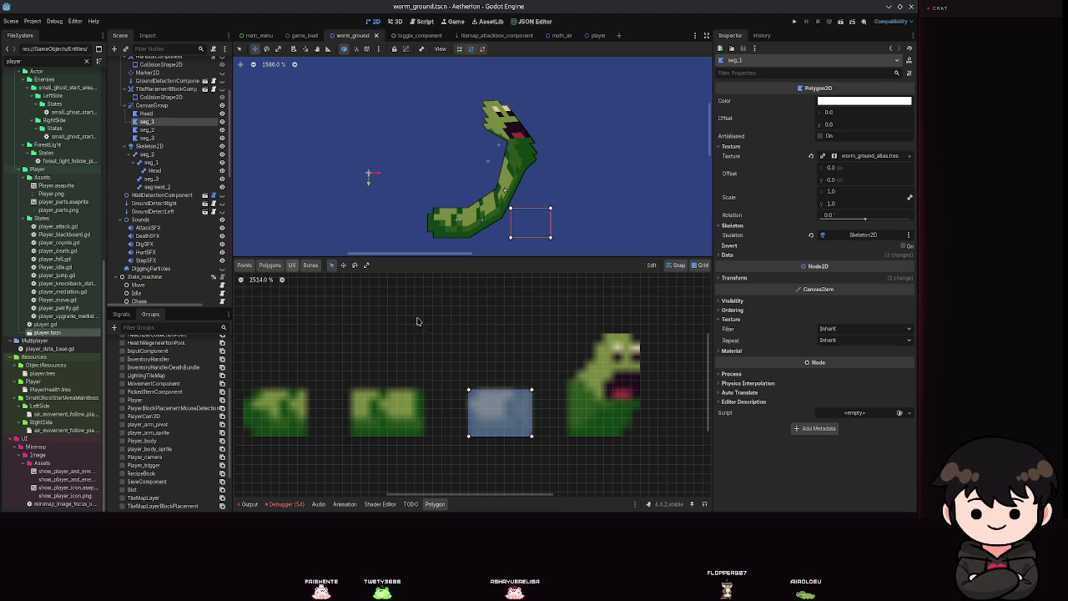
{"action": "mouse_move", "coordinate": [533, 439]}
{"action": "left_mouse_down"}
{"action": "mouse_move", "coordinate": [559, 447]}
{"action": "mouse_move", "coordinate": [533, 437]}
{"action": "mouse_move", "coordinate": [561, 434]}
{"action": "mouse_move", "coordinate": [532, 435]}
{"action": "left_mouse_up"}
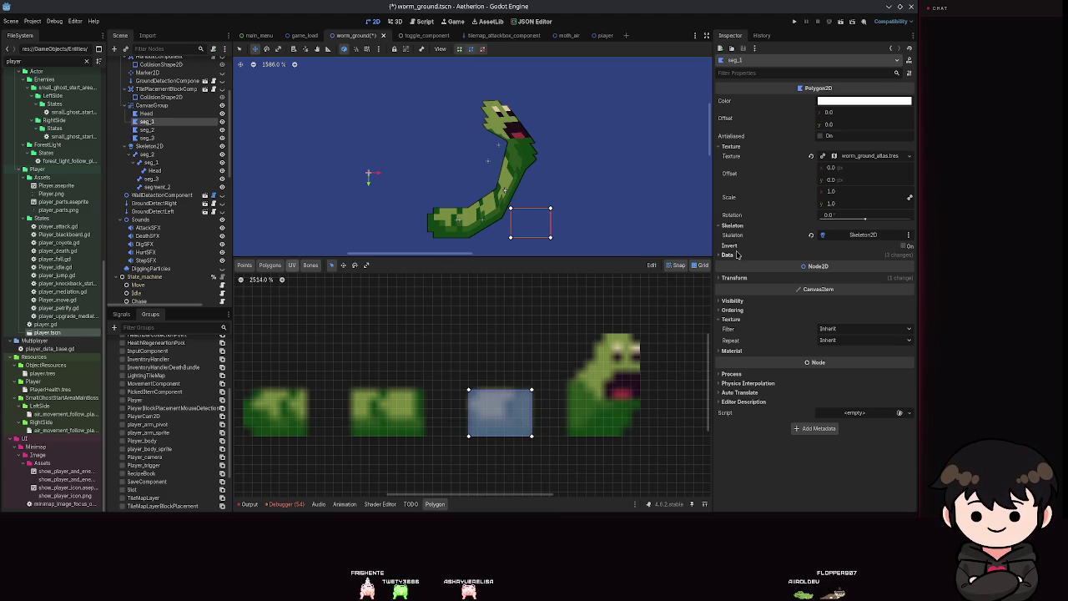
{"action": "left_click", "coordinate": [902, 247]}
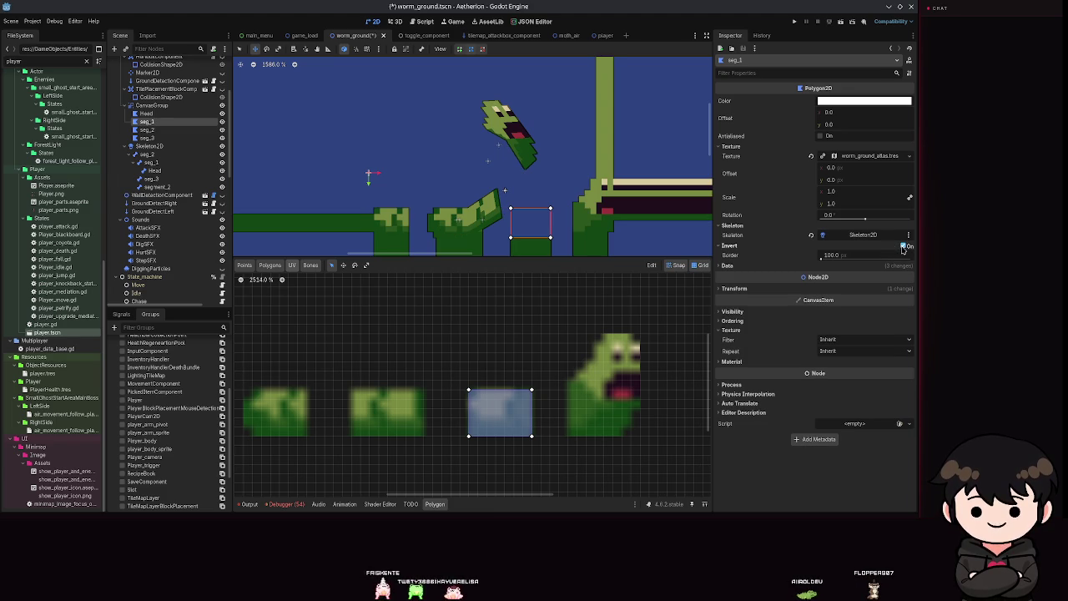
{"action": "left_click", "coordinate": [902, 248]}
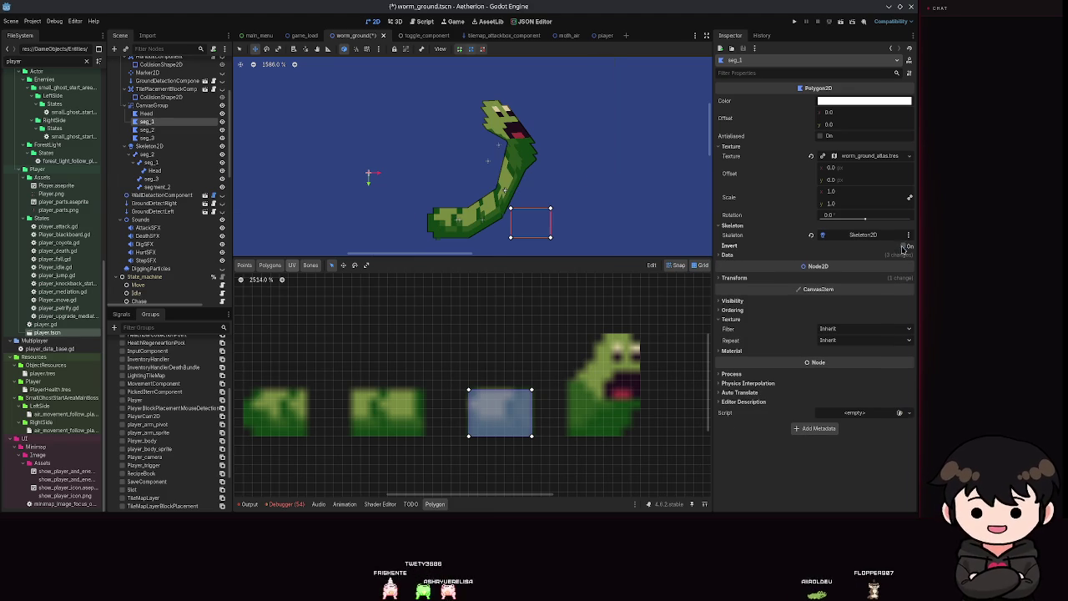
{"action": "left_click", "coordinate": [756, 255]}
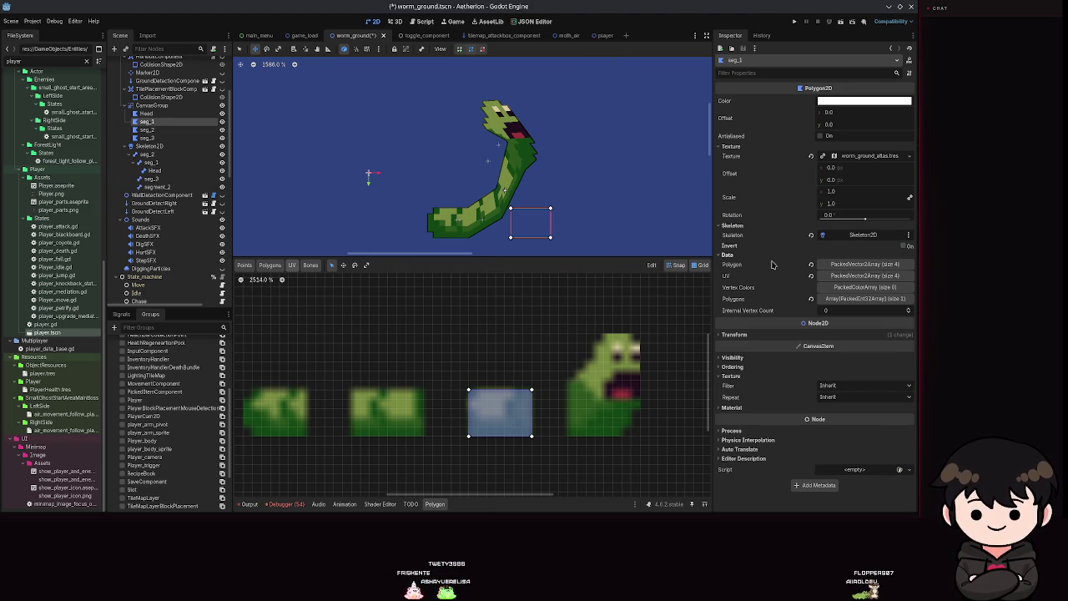
{"action": "left_click", "coordinate": [732, 255]}
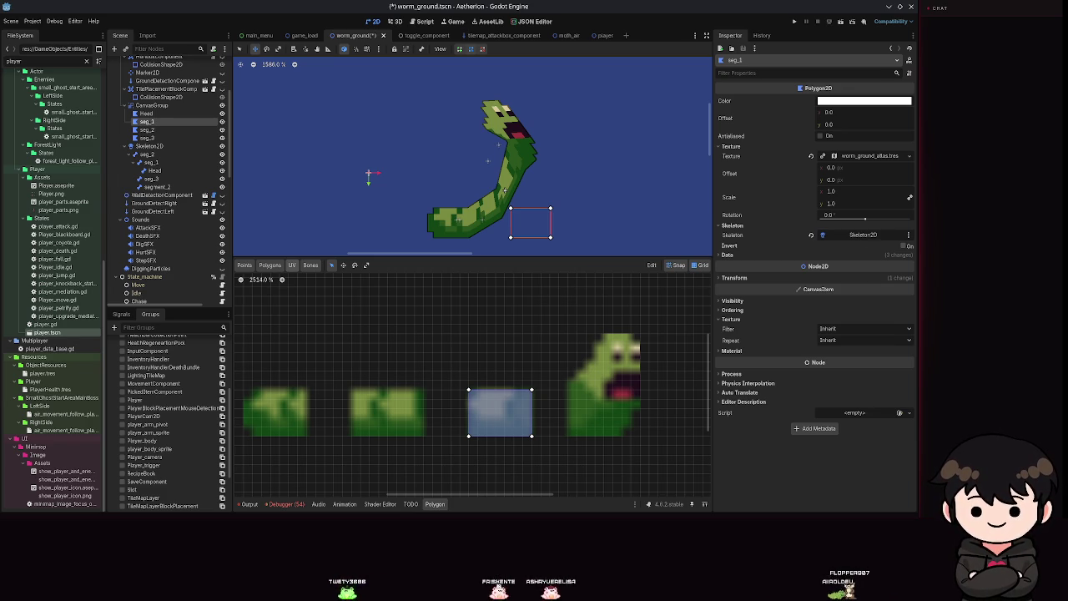
Select the seg_2 polygon in the Scene tree
{"action": "left_click", "coordinate": [162, 130]}
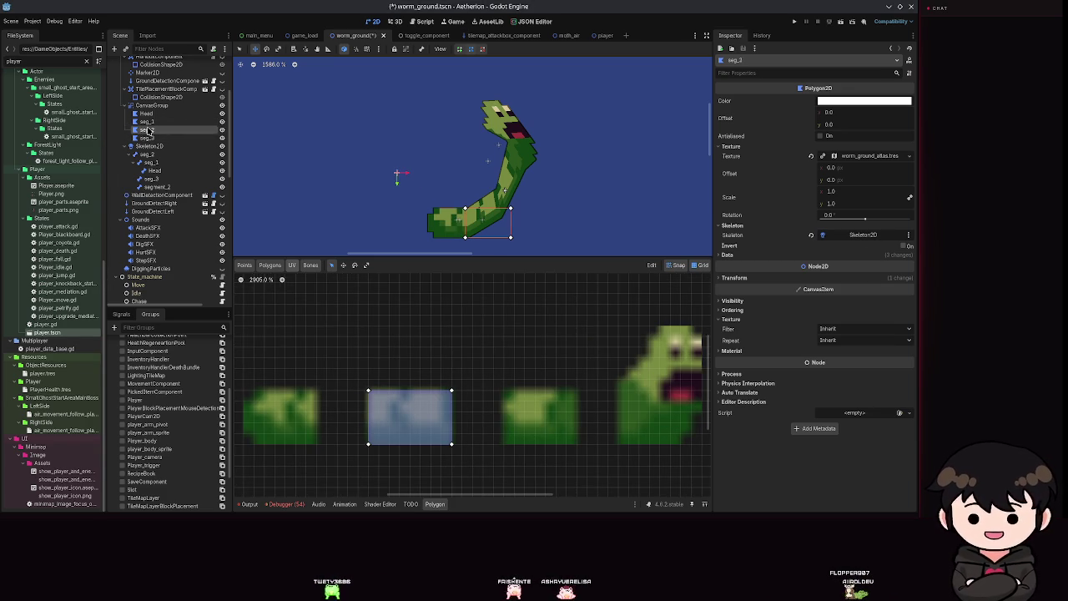
Reselect seg_2 under CanvasGroup and switch its polygon editor to the Points view
{"action": "left_click", "coordinate": [154, 121]}
{"action": "left_click", "coordinate": [154, 137]}
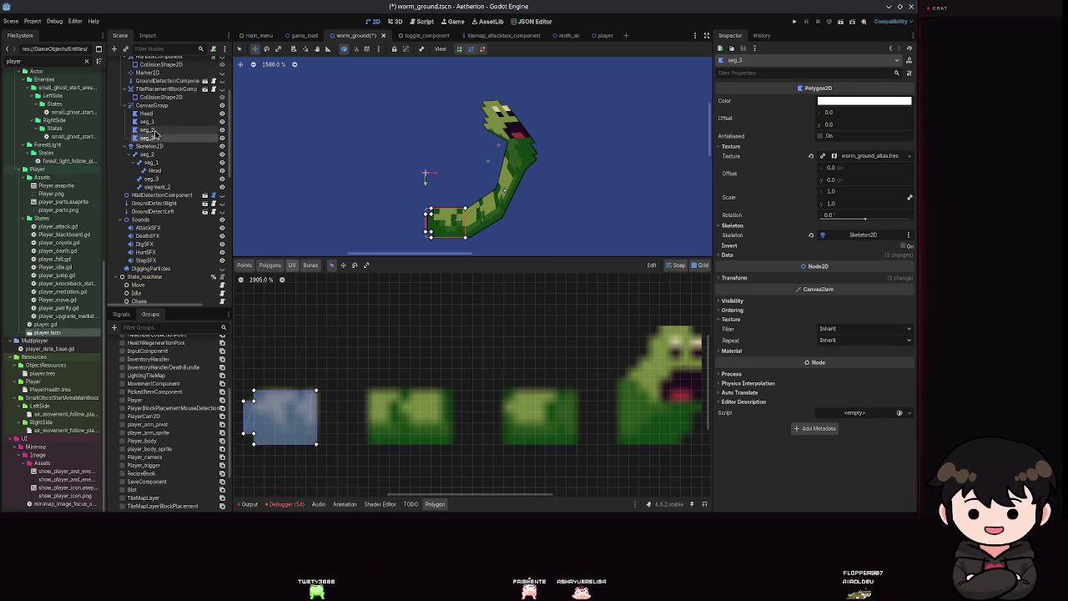
{"action": "left_click", "coordinate": [154, 130]}
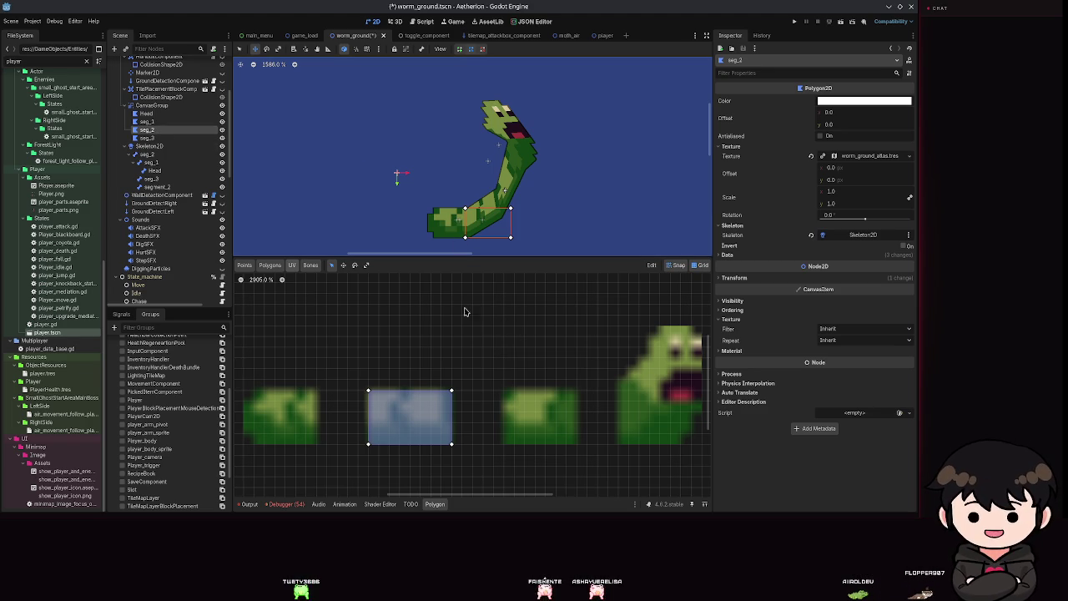
{"action": "left_click", "coordinate": [310, 264]}
{"action": "left_click", "coordinate": [269, 265]}
{"action": "left_click", "coordinate": [245, 265]}
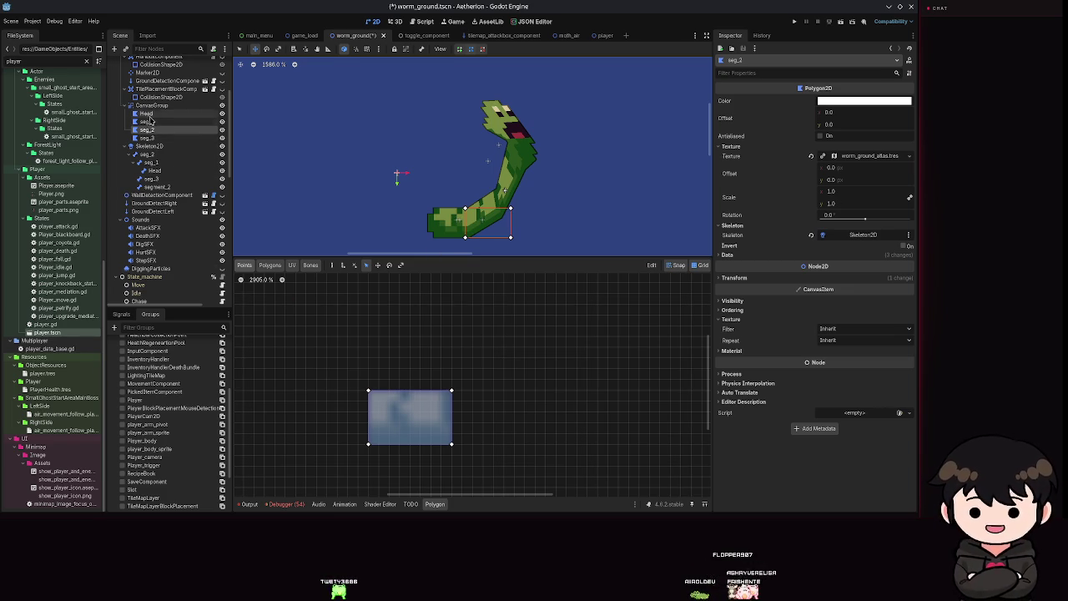
Paint Head, seg_2 and segment_2 bone weights onto the seg_1 polygon, saving along the way
{"action": "left_click", "coordinate": [309, 265]}
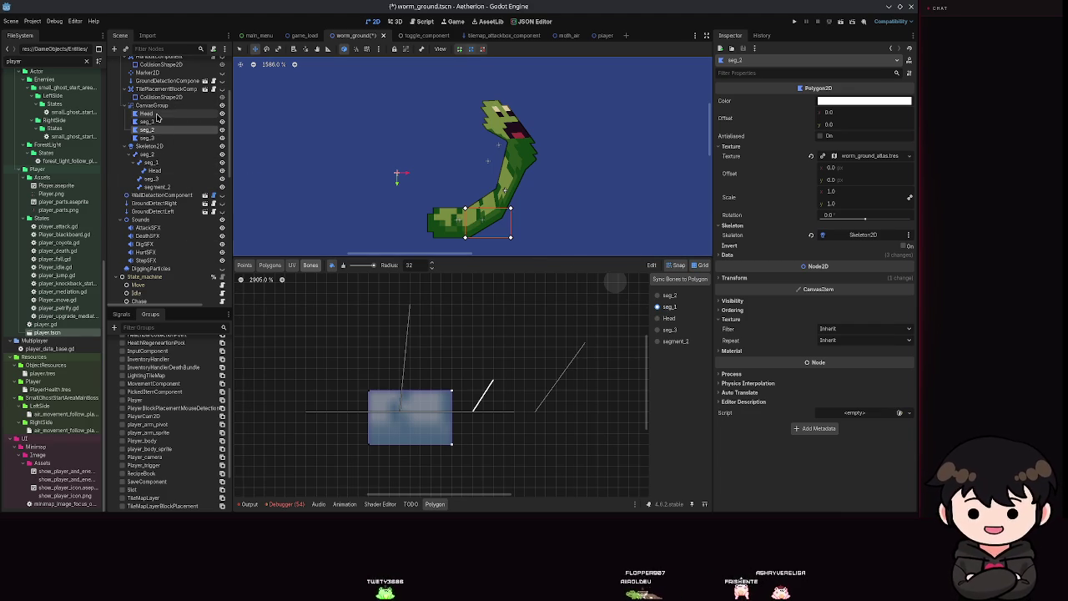
{"action": "left_click", "coordinate": [147, 121]}
{"action": "left_click", "coordinate": [668, 317]}
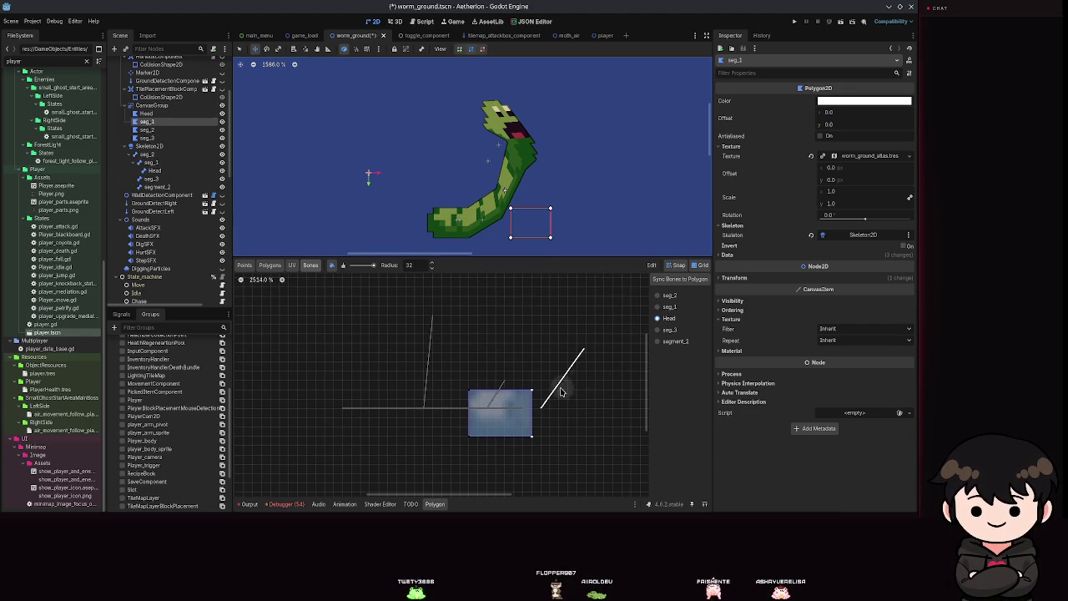
{"action": "left_click_drag", "start_coordinate": [479, 403], "coordinate": [478, 433]}
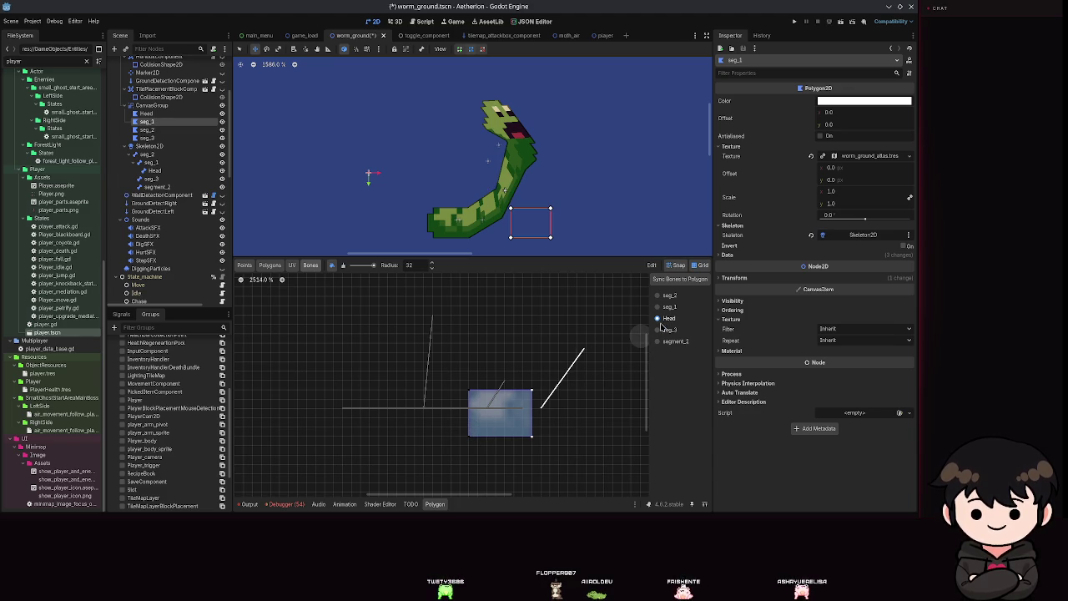
{"action": "left_click", "coordinate": [668, 296]}
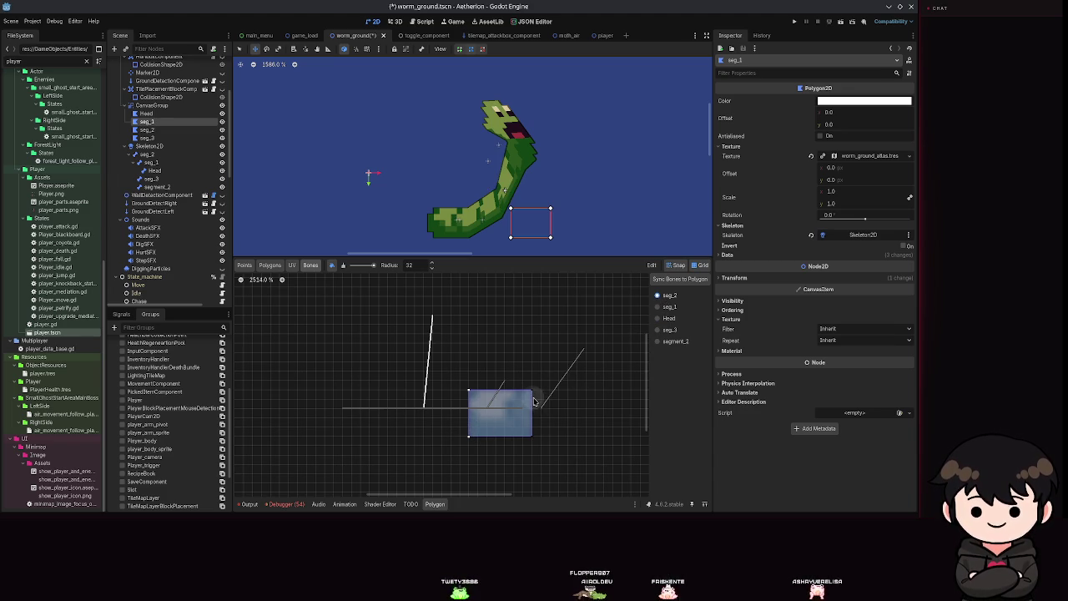
{"action": "left_click", "coordinate": [532, 447]}
{"action": "key", "text": "ctrl+s"}
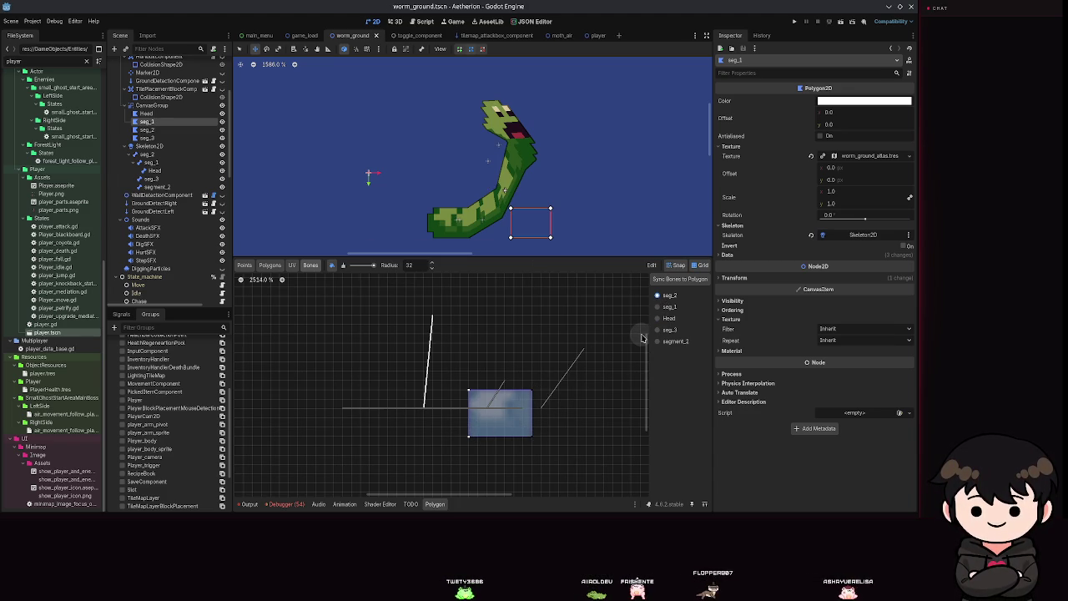
{"action": "left_click", "coordinate": [656, 341]}
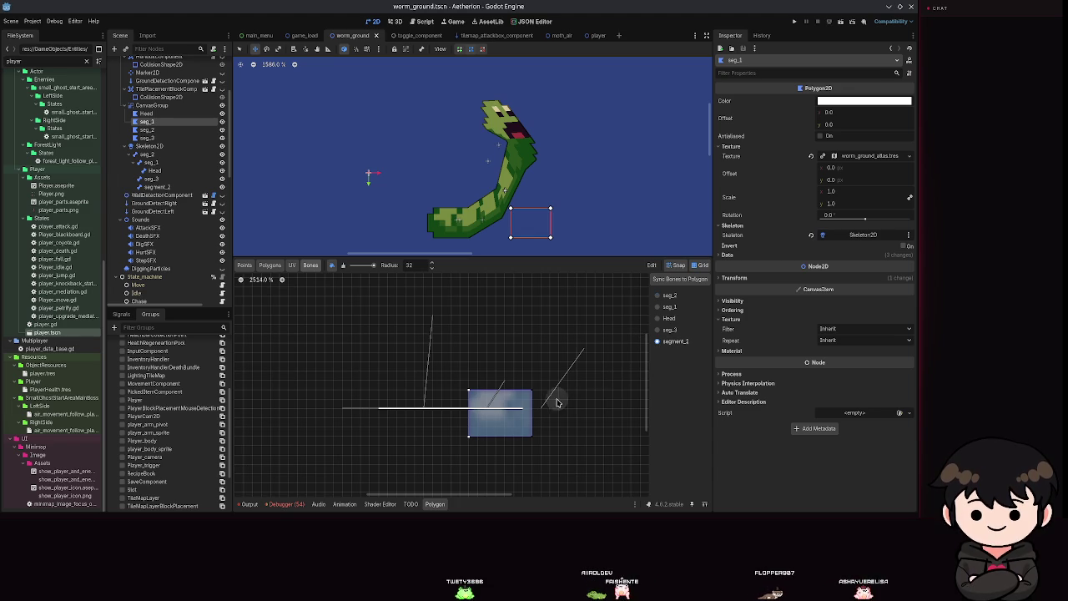
{"action": "left_click", "coordinate": [527, 446]}
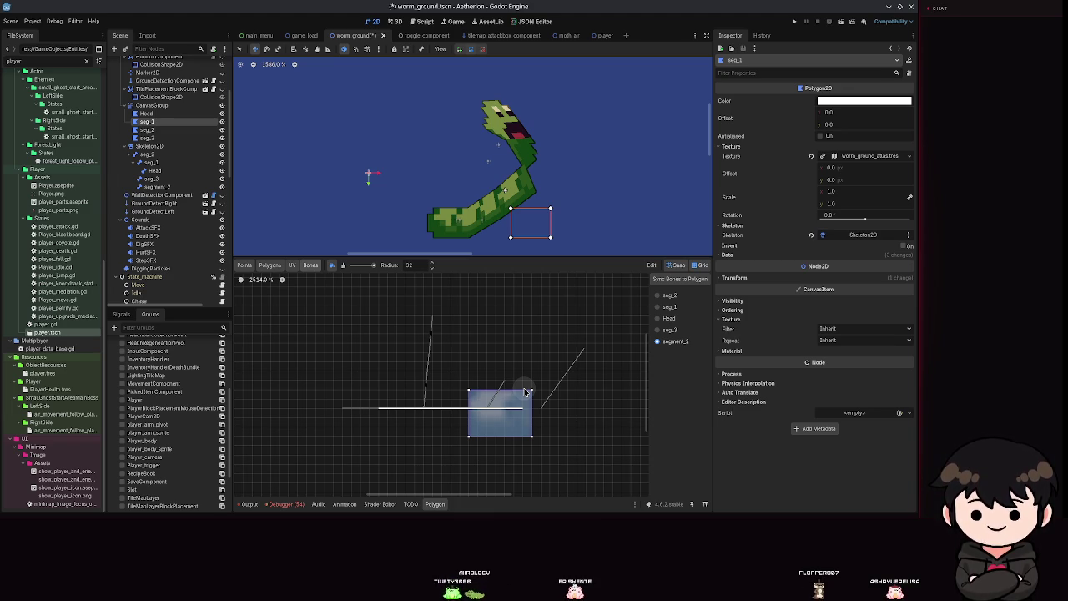
Paint seg_1 bone weight onto the Head polygon's upper vertices and save
{"action": "left_click", "coordinate": [147, 114]}
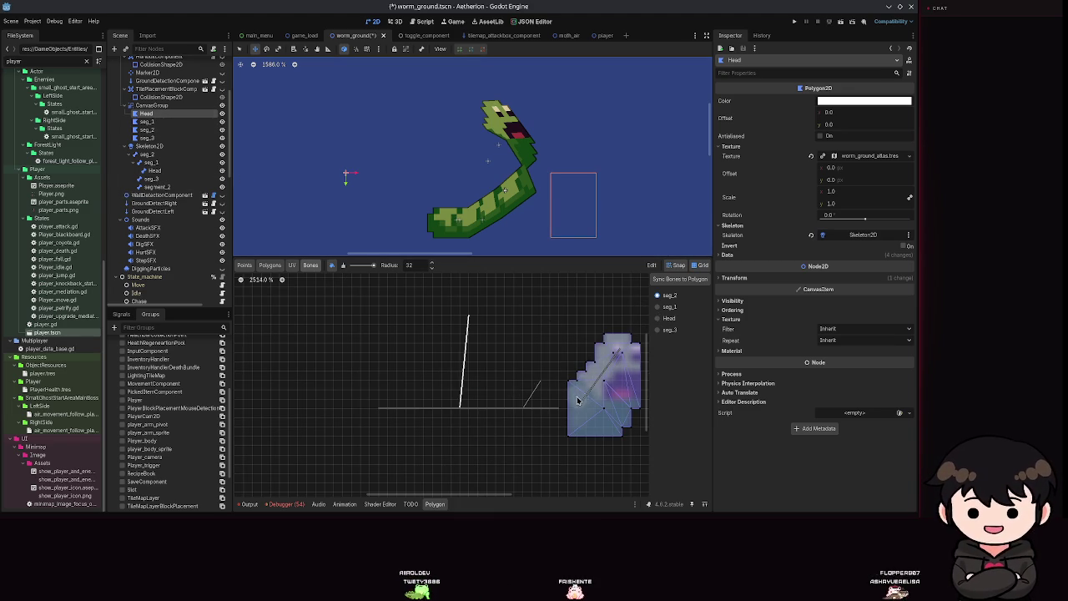
{"action": "left_click", "coordinate": [665, 307]}
{"action": "mouse_move", "coordinate": [584, 367]}
{"action": "left_mouse_down"}
{"action": "mouse_move", "coordinate": [609, 342]}
{"action": "mouse_move", "coordinate": [575, 371]}
{"action": "mouse_move", "coordinate": [627, 382]}
{"action": "mouse_move", "coordinate": [604, 385]}
{"action": "mouse_move", "coordinate": [605, 404]}
{"action": "left_mouse_up"}
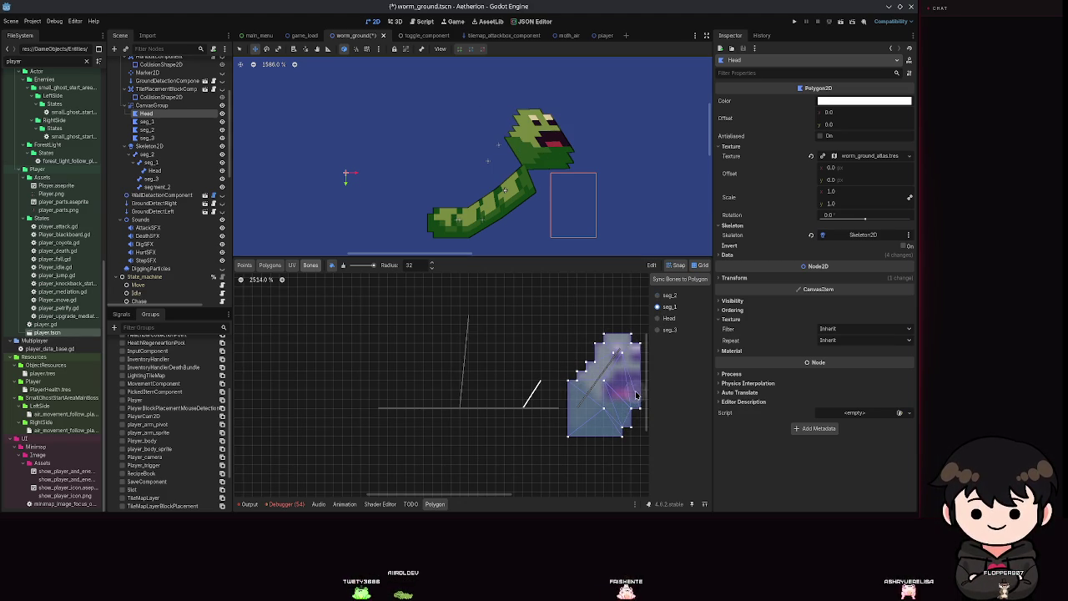
{"action": "left_click", "coordinate": [605, 354]}
{"action": "left_click", "coordinate": [605, 354]}
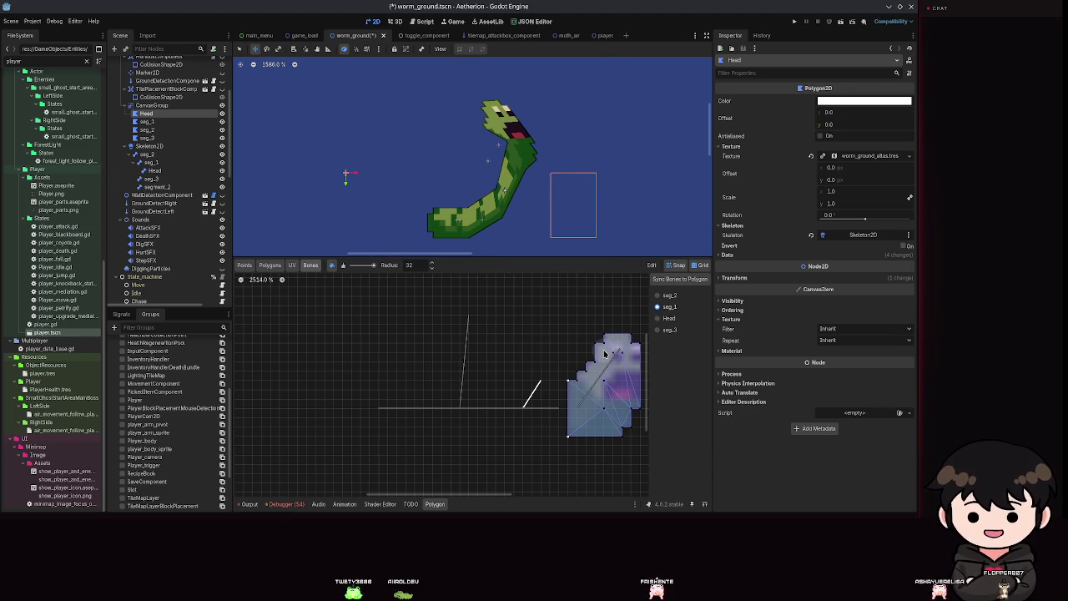
{"action": "key", "text": "ctrl+s"}
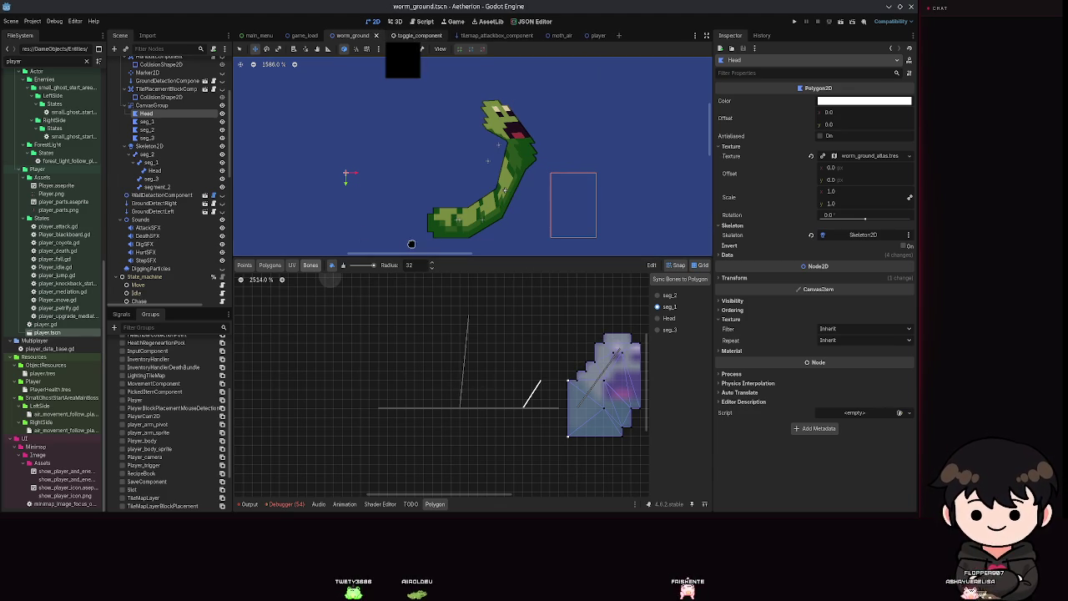
{"action": "left_click", "coordinate": [149, 129]}
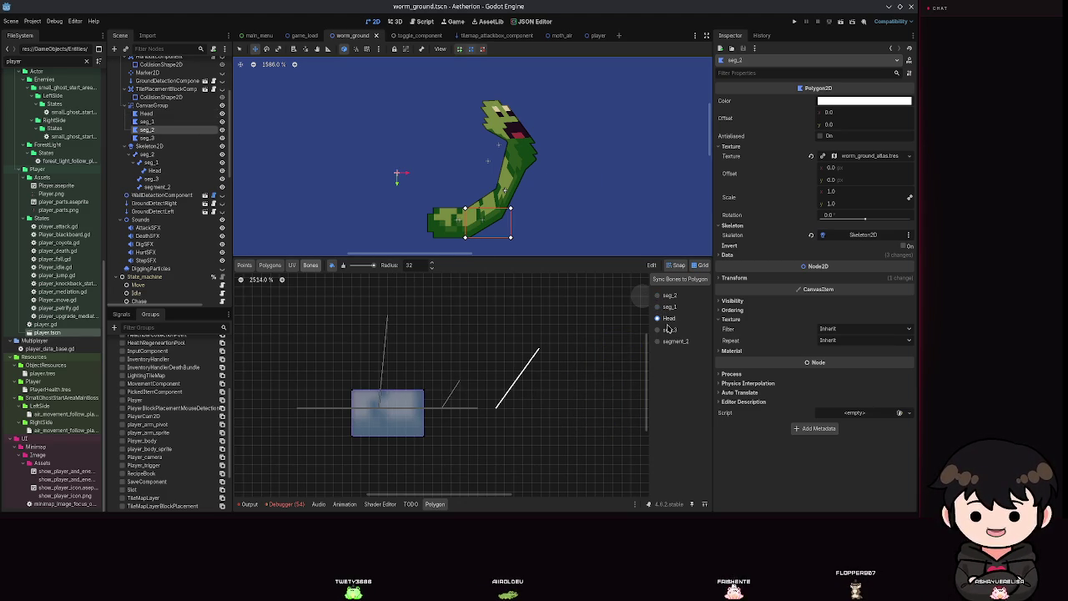
Compare seg_3, seg_1 and seg_2 weights on the seg_2 polygon, then open seg_1's polygon
{"action": "left_click", "coordinate": [668, 329]}
{"action": "left_click", "coordinate": [668, 306]}
{"action": "left_click", "coordinate": [667, 295]}
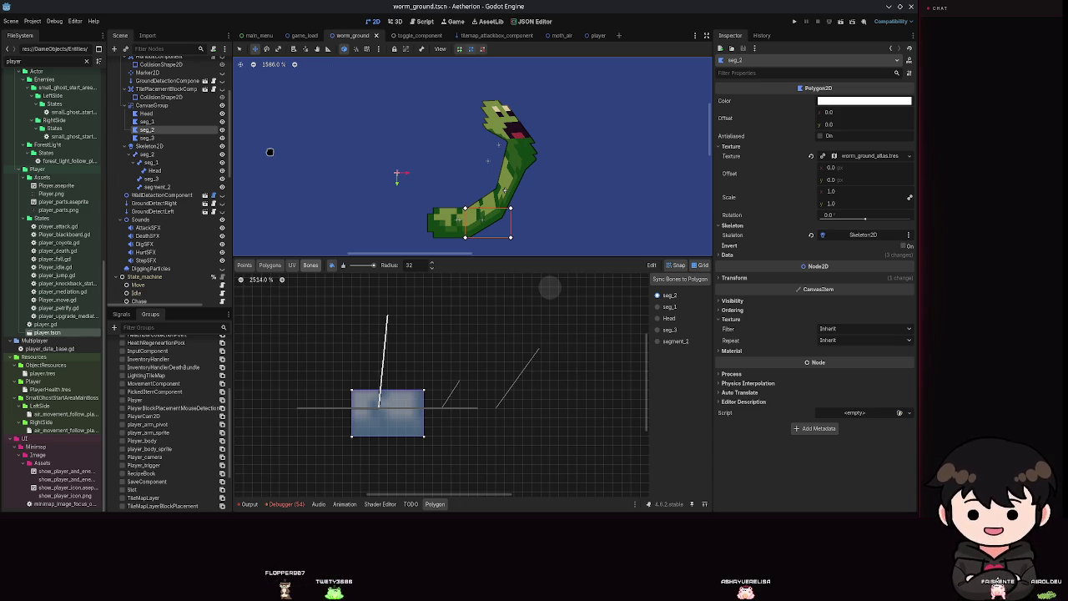
{"action": "left_click", "coordinate": [164, 122]}
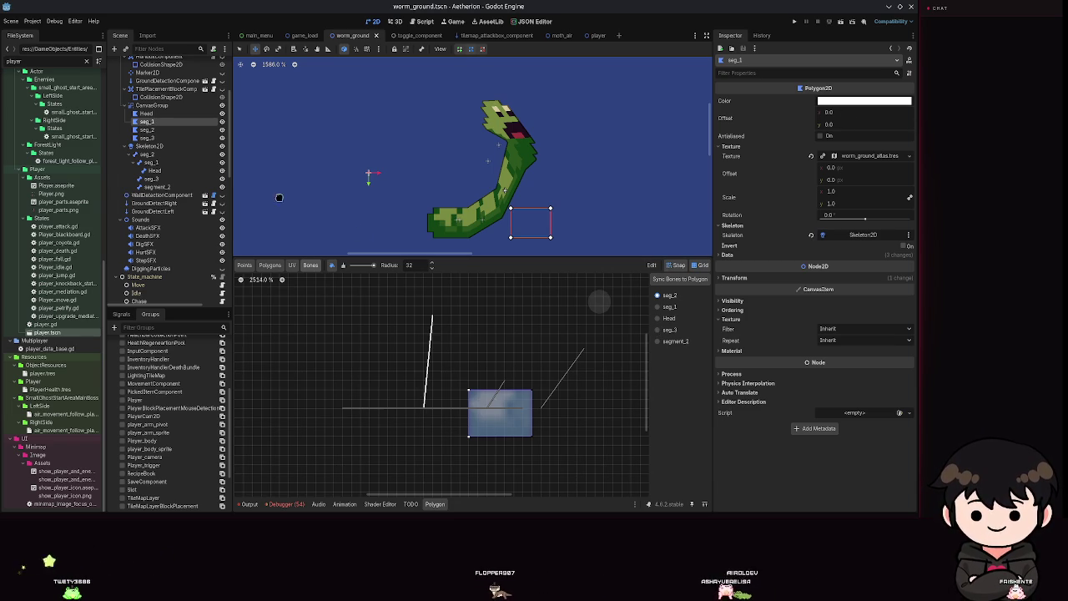
Paint seg_2 weight onto the seg_1 polygon's upper right, then Head weight, saving after each
{"action": "left_click", "coordinate": [663, 307]}
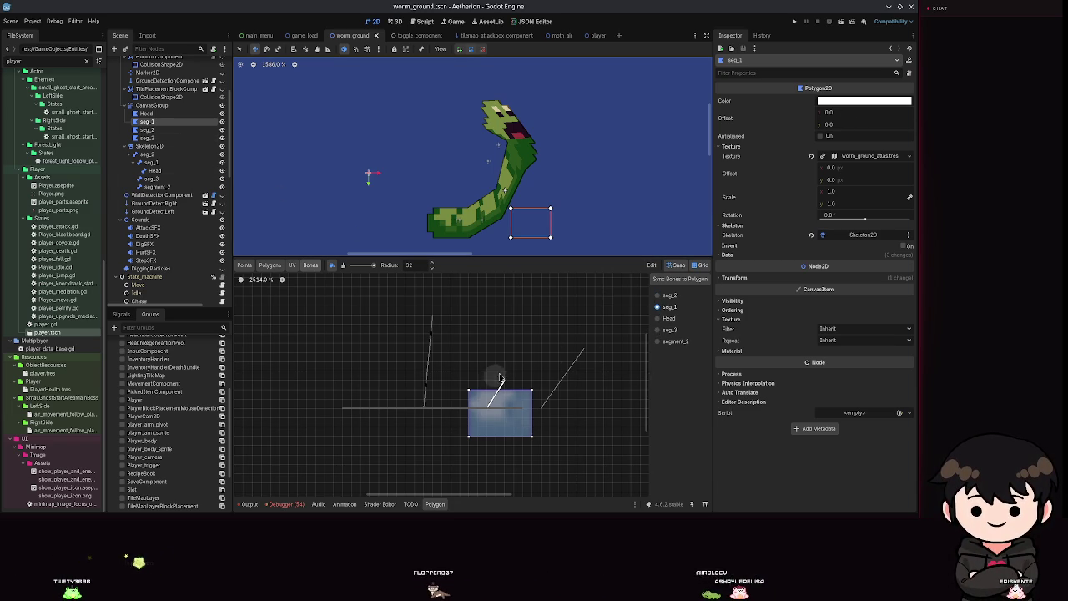
{"action": "left_click", "coordinate": [663, 295]}
{"action": "left_click_drag", "start_coordinate": [512, 453], "coordinate": [529, 408]}
{"action": "key", "text": "ctrl+s"}
{"action": "left_click", "coordinate": [659, 319]}
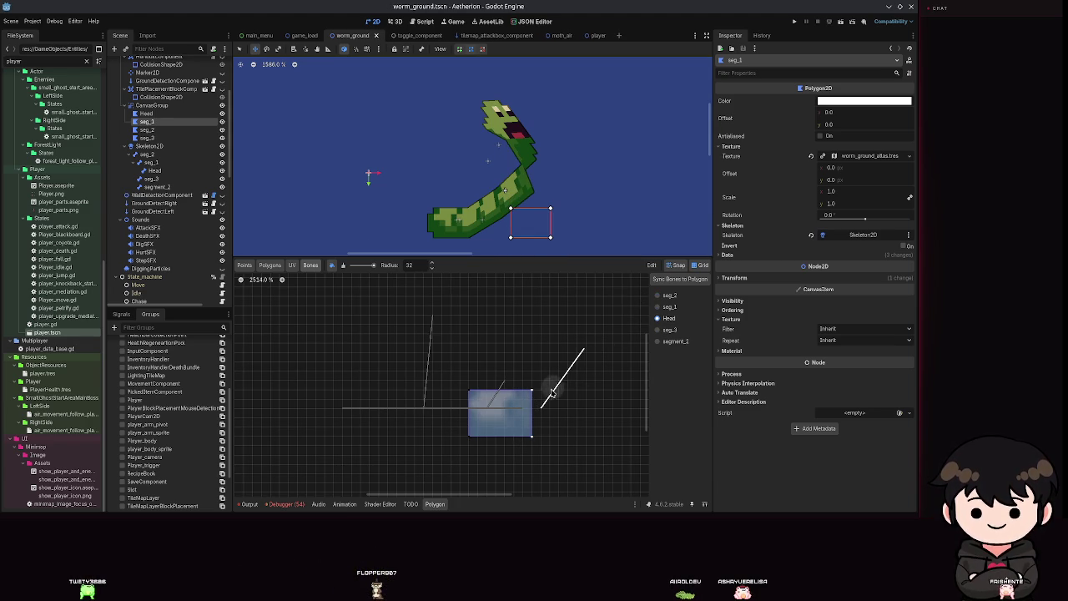
{"action": "mouse_move", "coordinate": [495, 400]}
{"action": "left_mouse_down"}
{"action": "mouse_move", "coordinate": [467, 400]}
{"action": "mouse_move", "coordinate": [472, 441]}
{"action": "left_mouse_up"}
{"action": "key", "text": "ctrl+s"}
Paint seg_1 weight across the Head polygon, save, and select the Head bone
{"action": "left_click", "coordinate": [146, 114]}
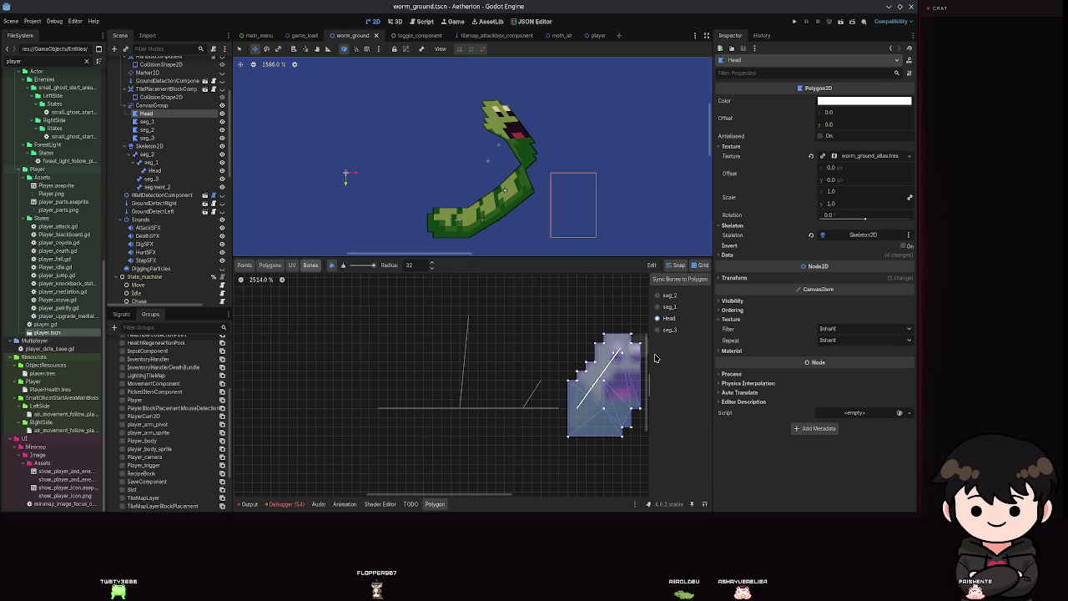
{"action": "left_click", "coordinate": [657, 307]}
{"action": "mouse_move", "coordinate": [610, 381]}
{"action": "left_mouse_down"}
{"action": "mouse_move", "coordinate": [614, 402]}
{"action": "mouse_move", "coordinate": [632, 381]}
{"action": "mouse_move", "coordinate": [617, 367]}
{"action": "left_mouse_up"}
{"action": "key", "text": "ctrl+s"}
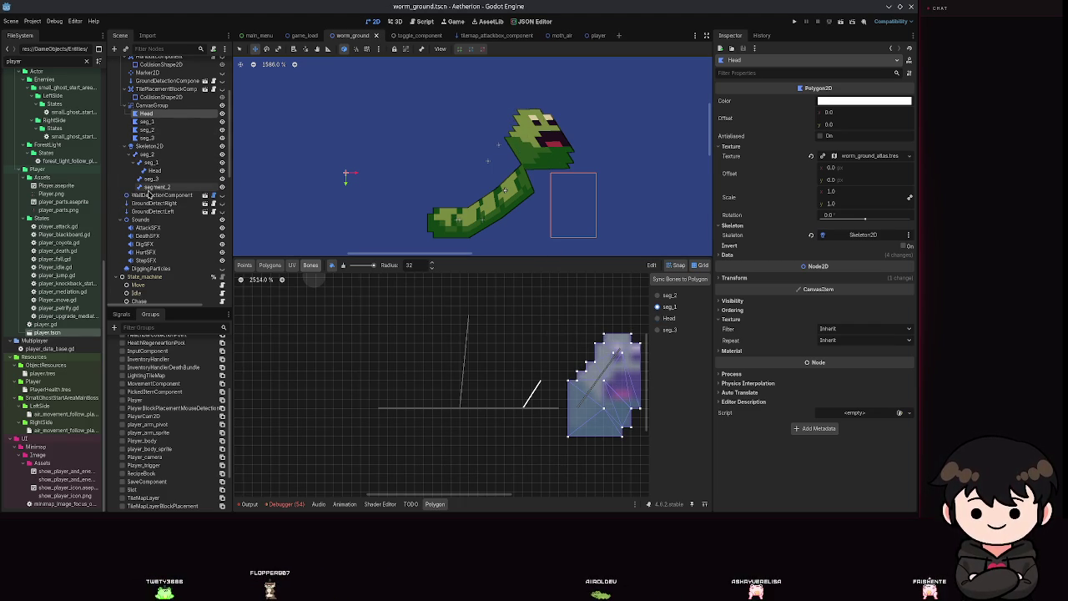
{"action": "left_click", "coordinate": [153, 170]}
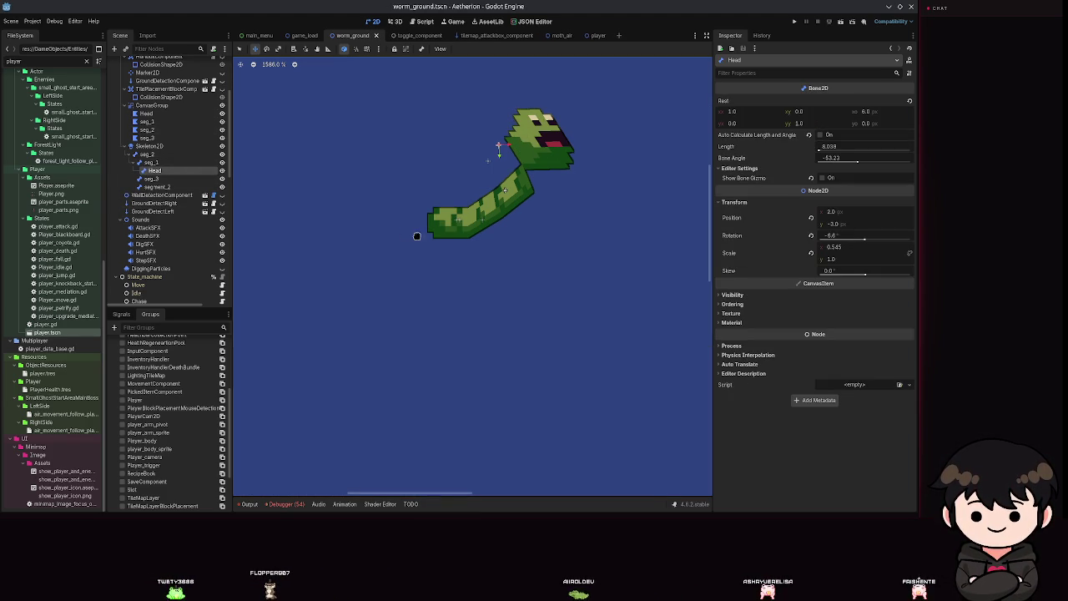
Open the worm's idle_charge animation, then reselect the Head polygon
{"action": "scroll", "coordinate": [151, 279], "scroll_direction": "down", "scroll_amount": 10}
{"action": "left_click", "coordinate": [149, 279]}
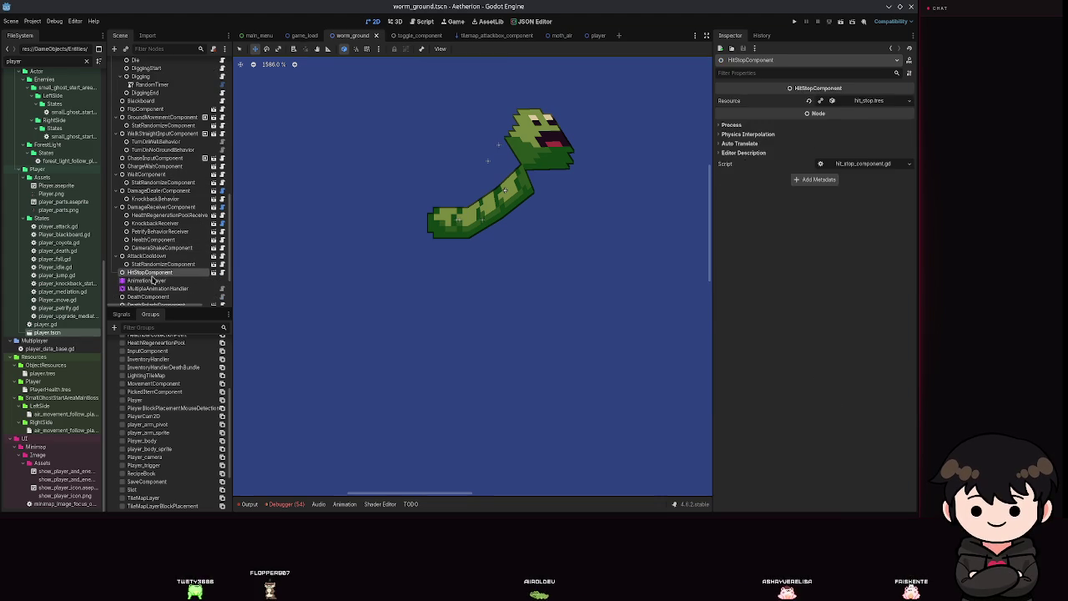
{"action": "scroll", "coordinate": [163, 246], "scroll_direction": "up", "scroll_amount": 8}
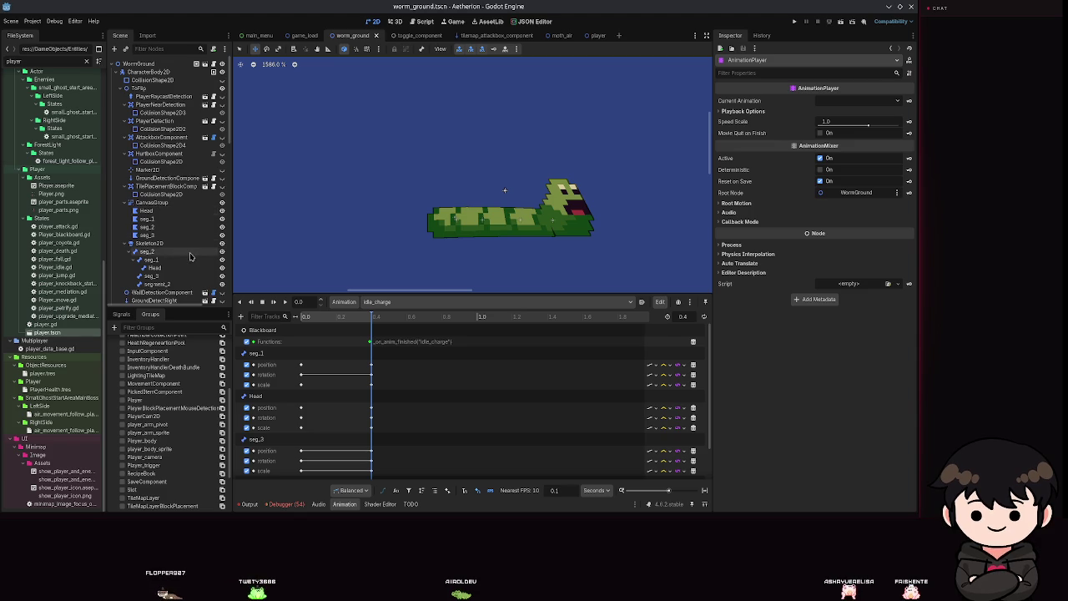
{"action": "left_click", "coordinate": [149, 210]}
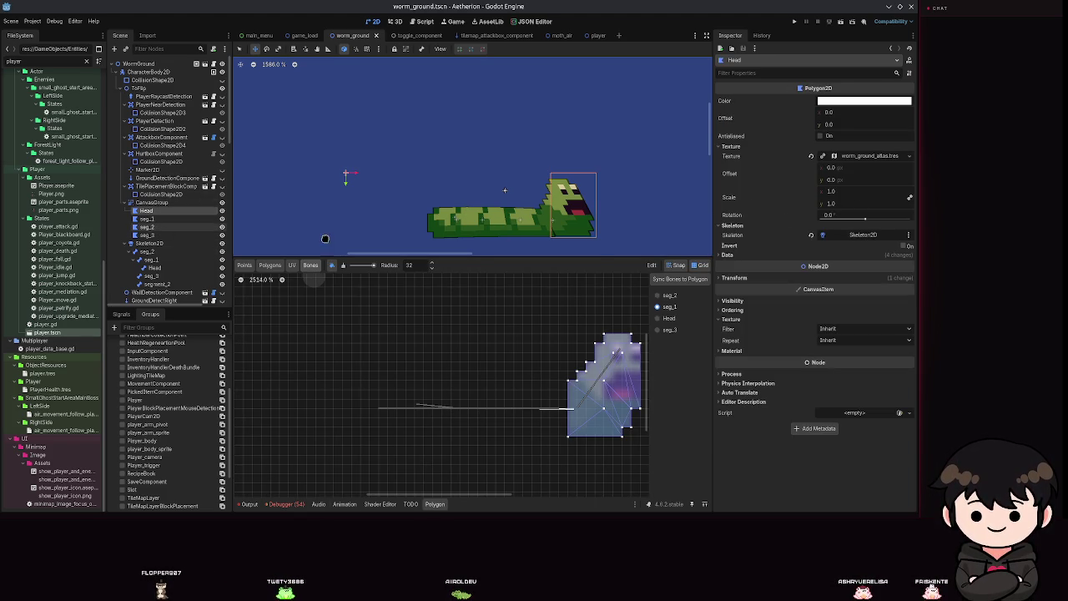
Scrub the idle_charge timeline to about 0.4 s and select the Head bone
{"action": "scroll", "coordinate": [167, 208], "scroll_direction": "down", "scroll_amount": 10}
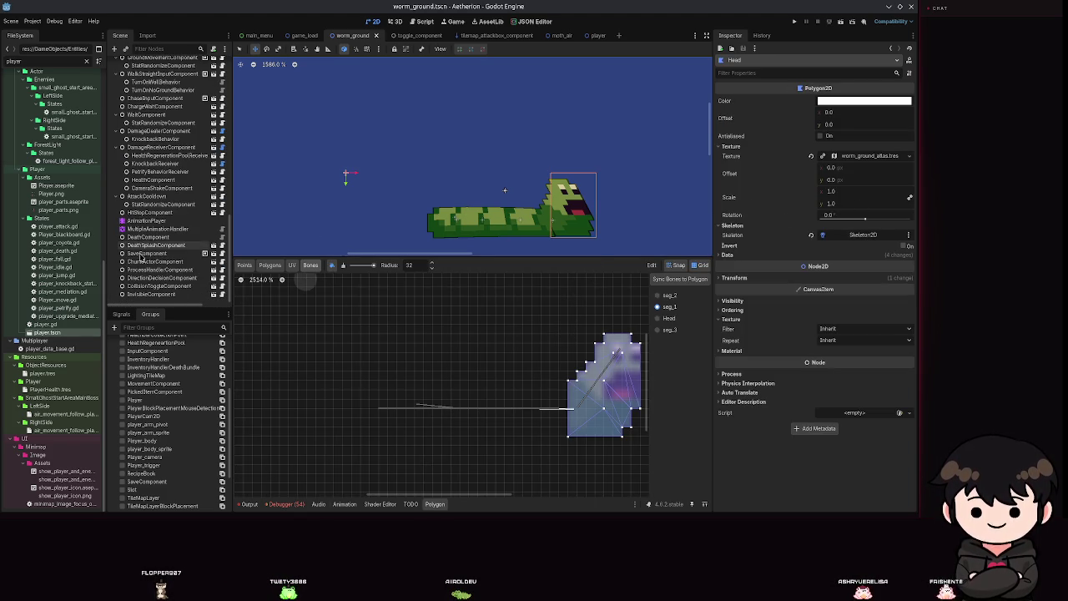
{"action": "left_click", "coordinate": [146, 220]}
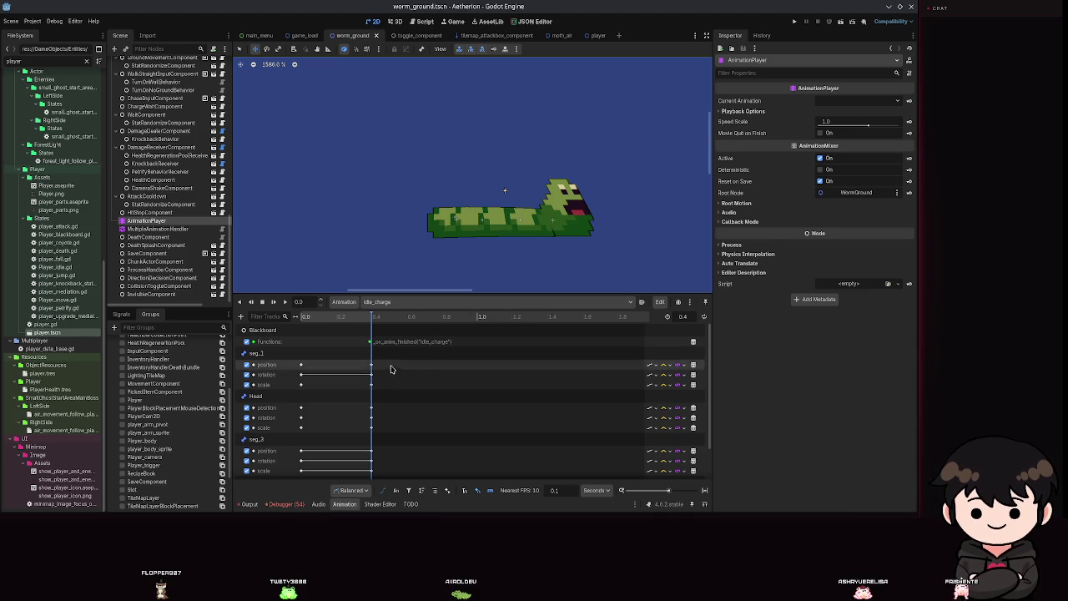
{"action": "left_click", "coordinate": [363, 318]}
{"action": "mouse_move", "coordinate": [363, 319]}
{"action": "left_mouse_down"}
{"action": "mouse_move", "coordinate": [317, 321]}
{"action": "mouse_move", "coordinate": [385, 331]}
{"action": "left_mouse_up"}
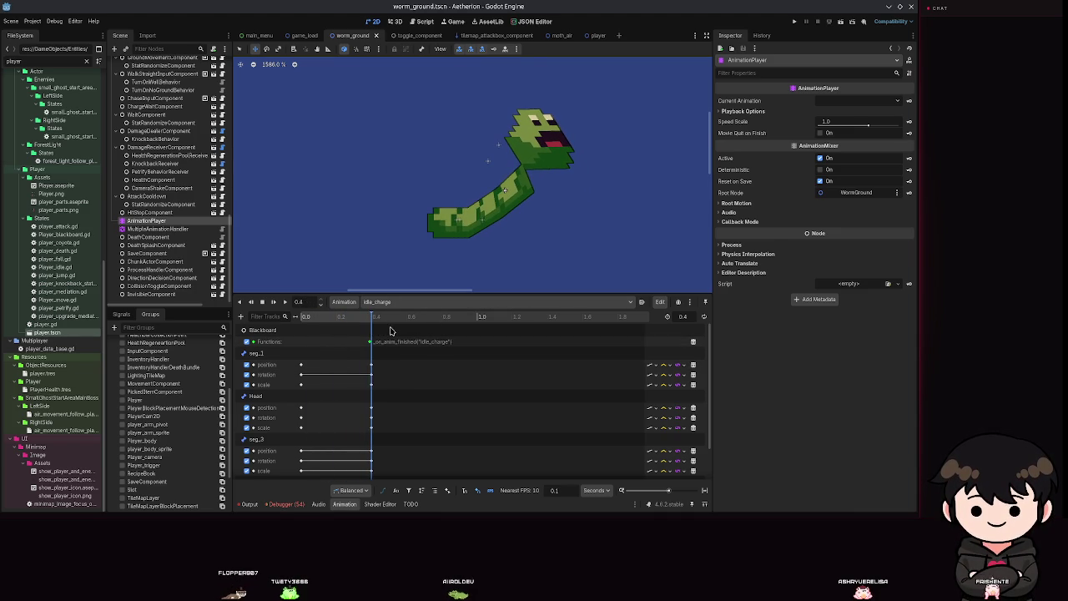
{"action": "scroll", "coordinate": [158, 181], "scroll_direction": "up", "scroll_amount": 10}
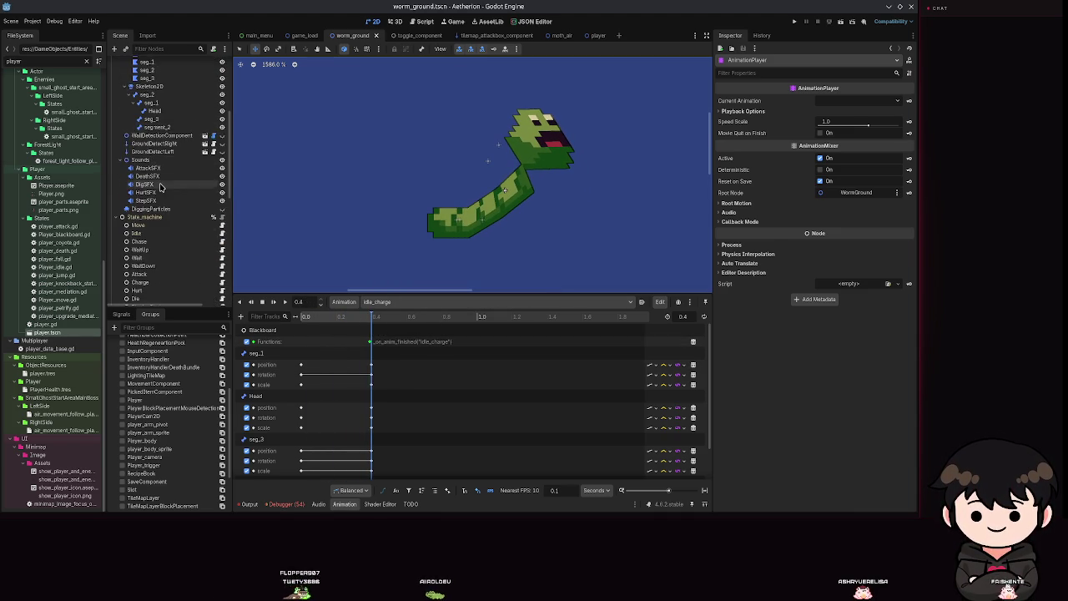
{"action": "scroll", "coordinate": [158, 179], "scroll_direction": "up", "scroll_amount": 3}
{"action": "left_click", "coordinate": [154, 171]}
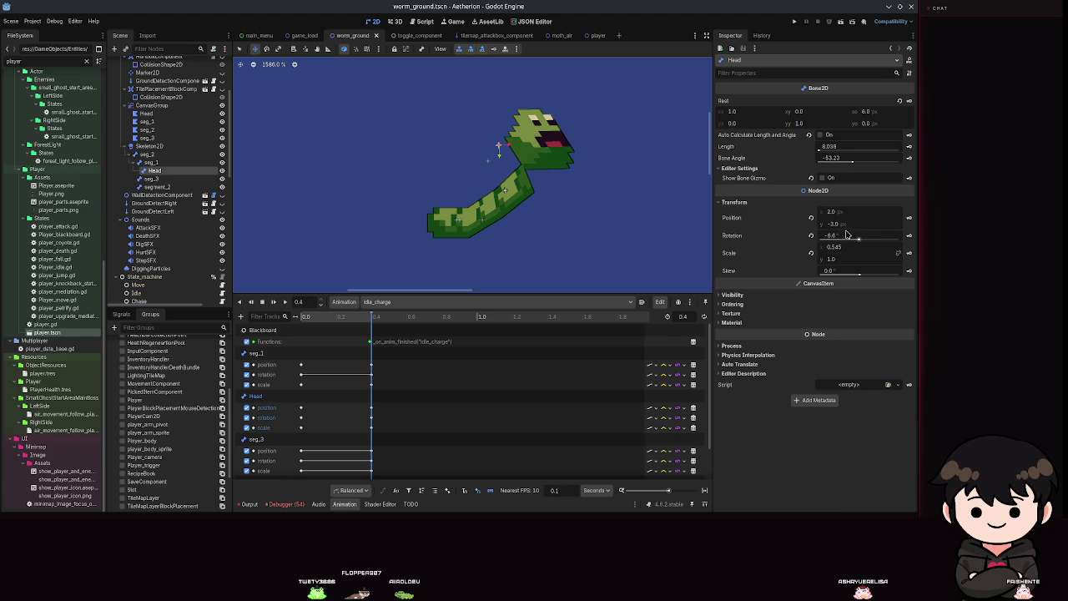
Reset the Head bone's rotation to 0 and scale to 1, and save
{"action": "left_click", "coordinate": [810, 235]}
{"action": "left_click", "coordinate": [810, 253]}
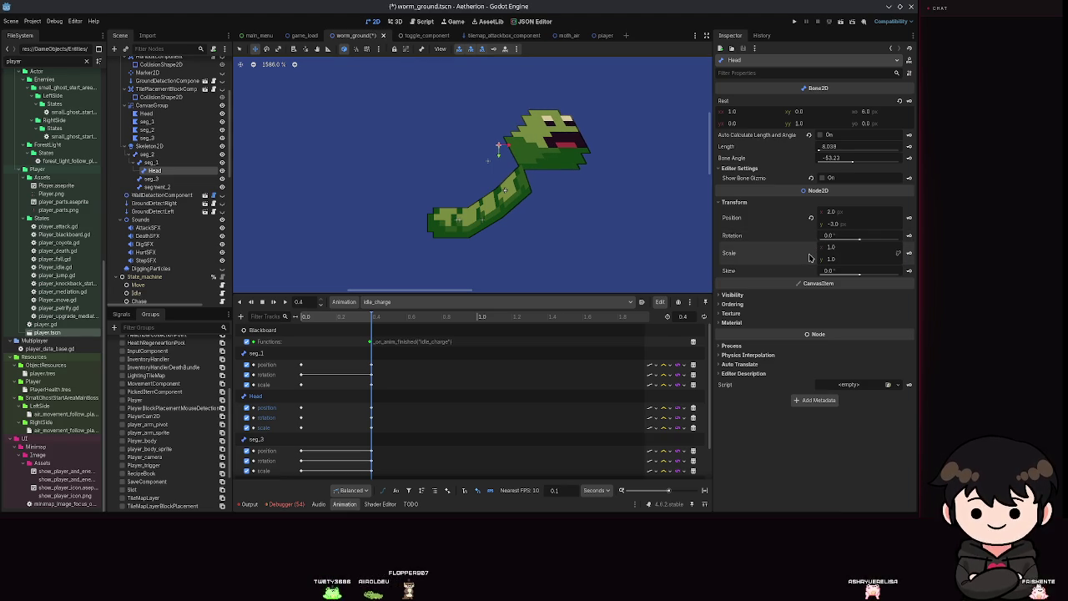
{"action": "key", "text": "ctrl+s"}
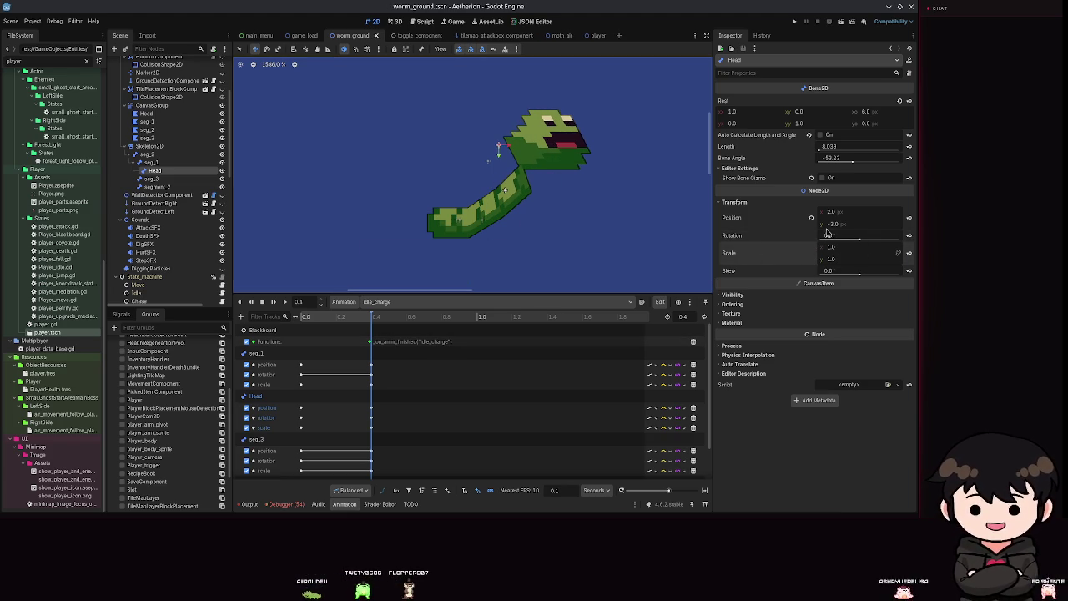
Try resetting seg_1's scale to 1, then undo it and save the restored scale
{"action": "left_click", "coordinate": [489, 162]}
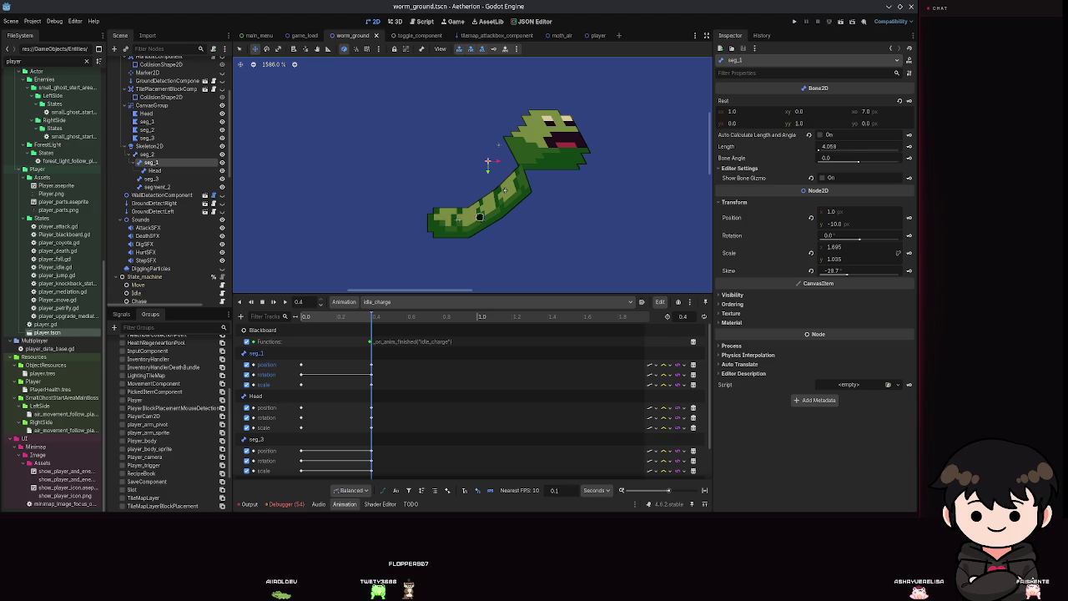
{"action": "left_click", "coordinate": [808, 259]}
{"action": "key", "text": "ctrl+s"}
{"action": "key", "text": "ctrl+z"}
{"action": "key", "text": "ctrl+s"}
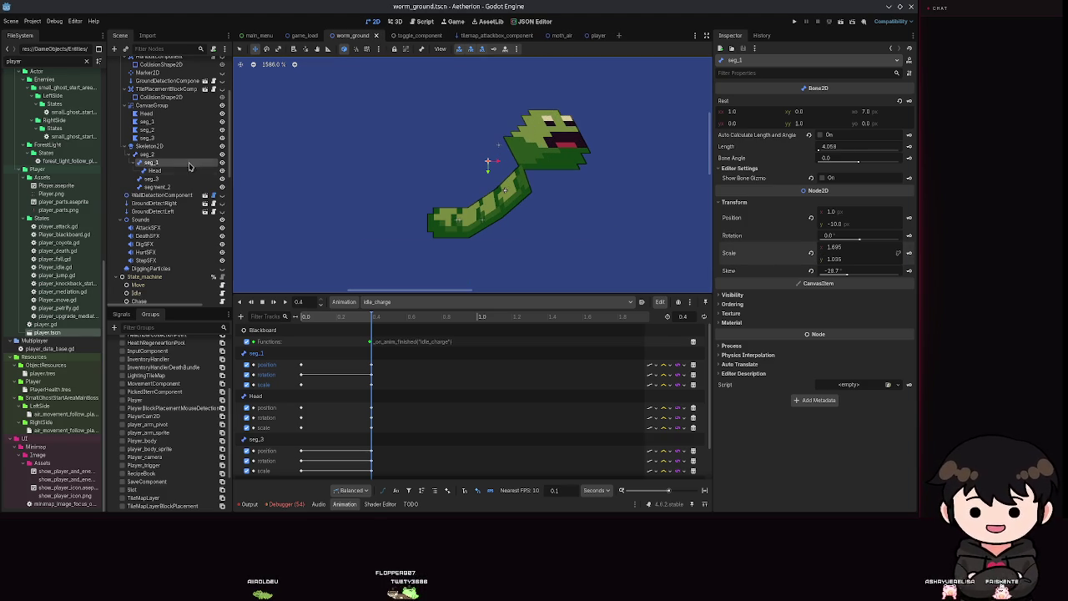
Bend the neck bone to lift the worm's head and save the worm_ground scene
{"action": "mouse_move", "coordinate": [547, 151]}
{"action": "left_mouse_down"}
{"action": "mouse_move", "coordinate": [563, 125]}
{"action": "mouse_move", "coordinate": [501, 159]}
{"action": "mouse_move", "coordinate": [620, 257]}
{"action": "mouse_move", "coordinate": [576, 171]}
{"action": "mouse_move", "coordinate": [566, 124]}
{"action": "mouse_move", "coordinate": [574, 134]}
{"action": "mouse_move", "coordinate": [525, 121]}
{"action": "mouse_move", "coordinate": [543, 114]}
{"action": "left_mouse_up"}
{"action": "left_click", "coordinate": [154, 170]}
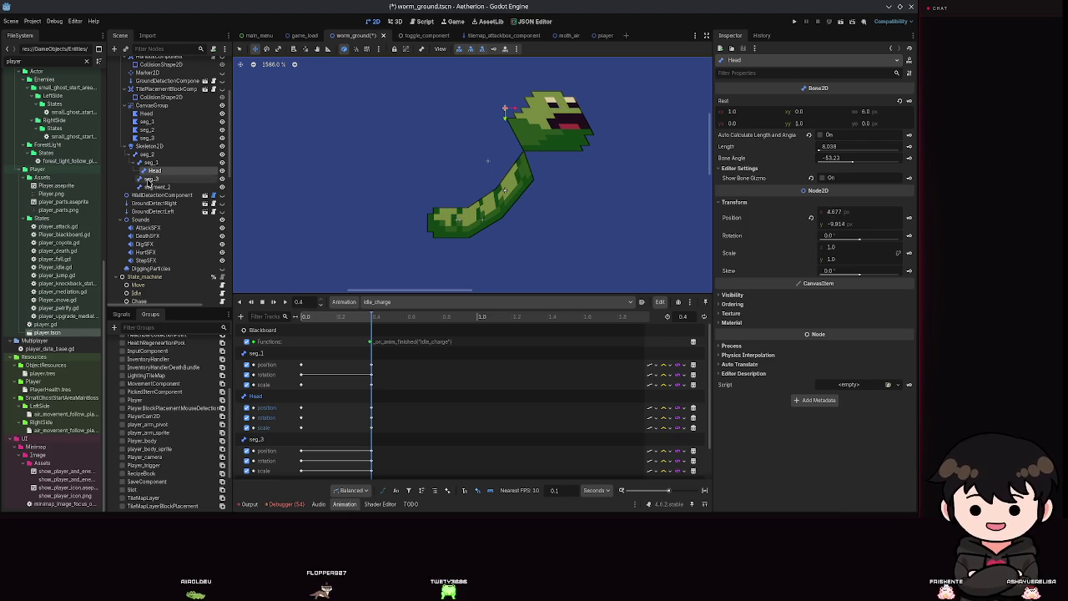
{"action": "key", "text": "ctrl+s"}
{"action": "left_click", "coordinate": [147, 114]}
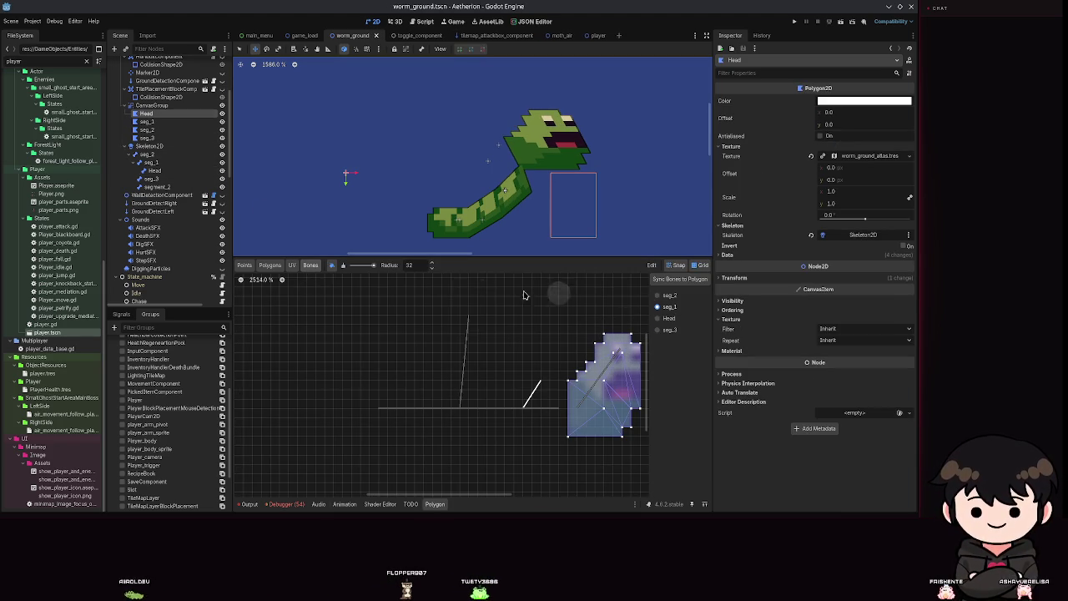
Paint bone weights onto the Head polygon, including a stroke down its middle, and save
{"action": "left_click_drag", "start_coordinate": [526, 396], "coordinate": [354, 419]}
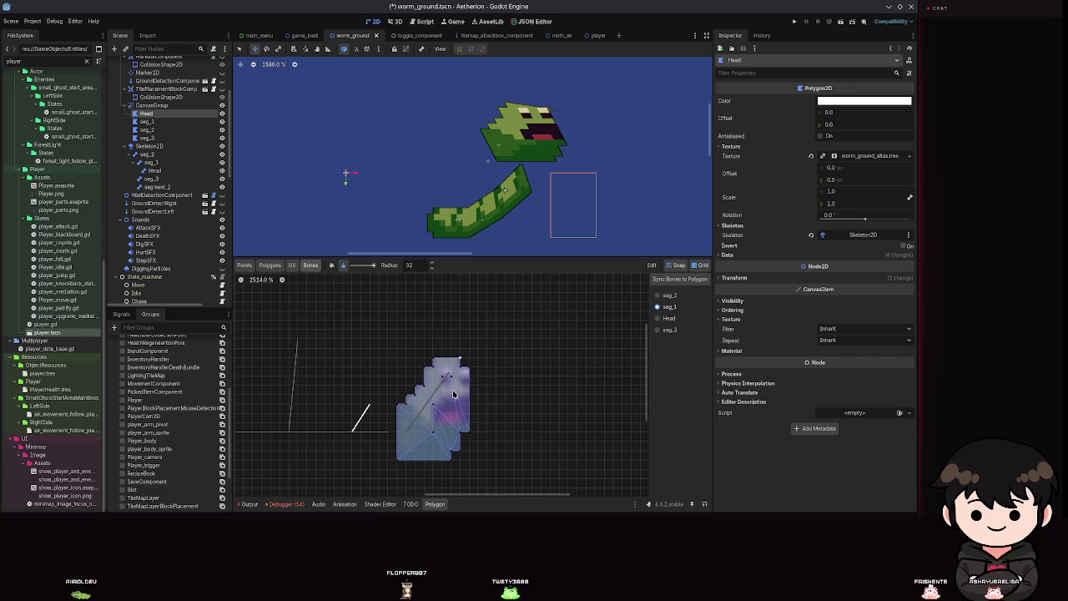
{"action": "left_click", "coordinate": [461, 369]}
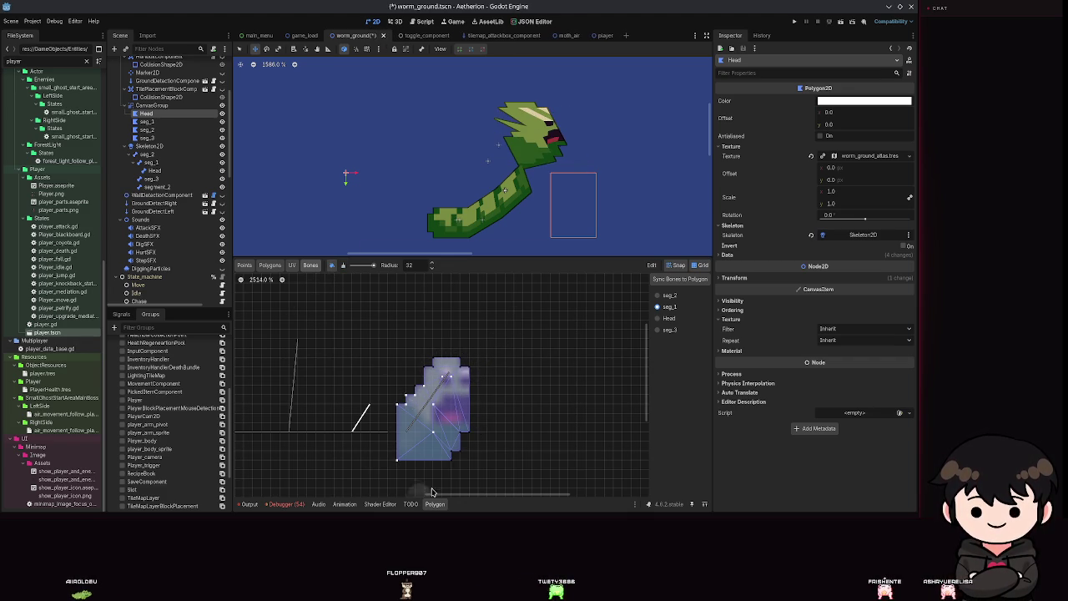
{"action": "key", "text": "ctrl+s"}
{"action": "key", "text": "ctrl+s"}
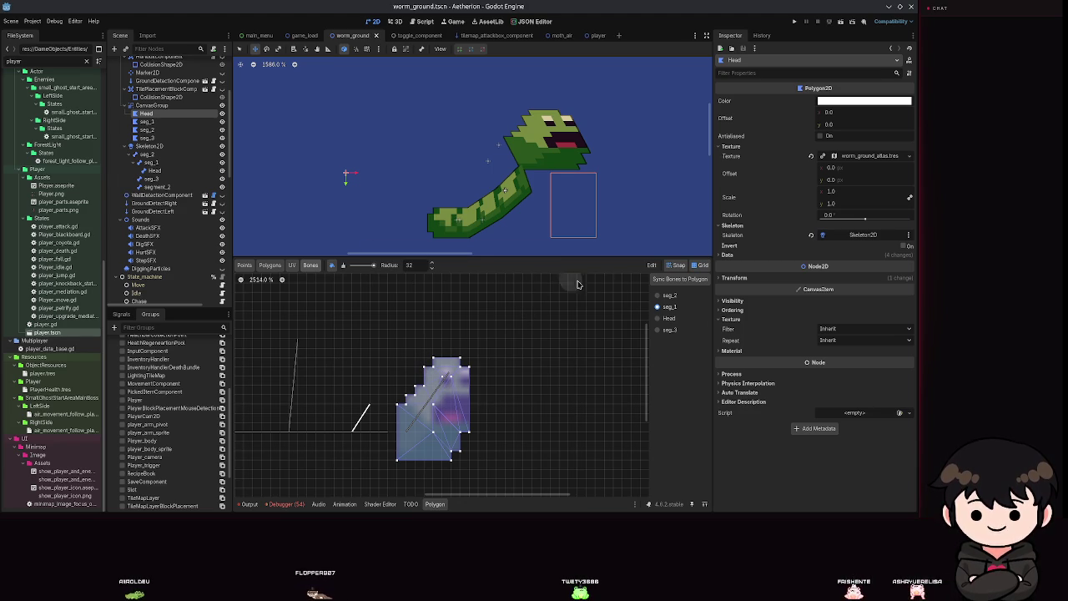
{"action": "left_click", "coordinate": [658, 318]}
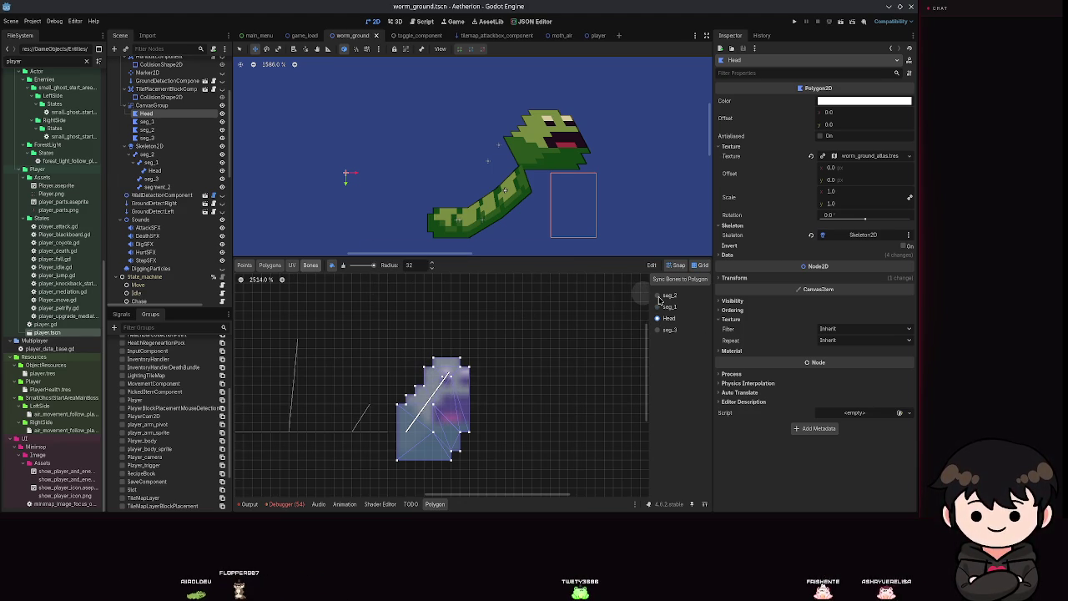
{"action": "mouse_move", "coordinate": [438, 389]}
{"action": "left_mouse_down"}
{"action": "mouse_move", "coordinate": [465, 424]}
{"action": "mouse_move", "coordinate": [417, 417]}
{"action": "mouse_move", "coordinate": [445, 349]}
{"action": "mouse_move", "coordinate": [365, 428]}
{"action": "mouse_move", "coordinate": [400, 433]}
{"action": "mouse_move", "coordinate": [482, 398]}
{"action": "mouse_move", "coordinate": [439, 480]}
{"action": "left_mouse_up"}
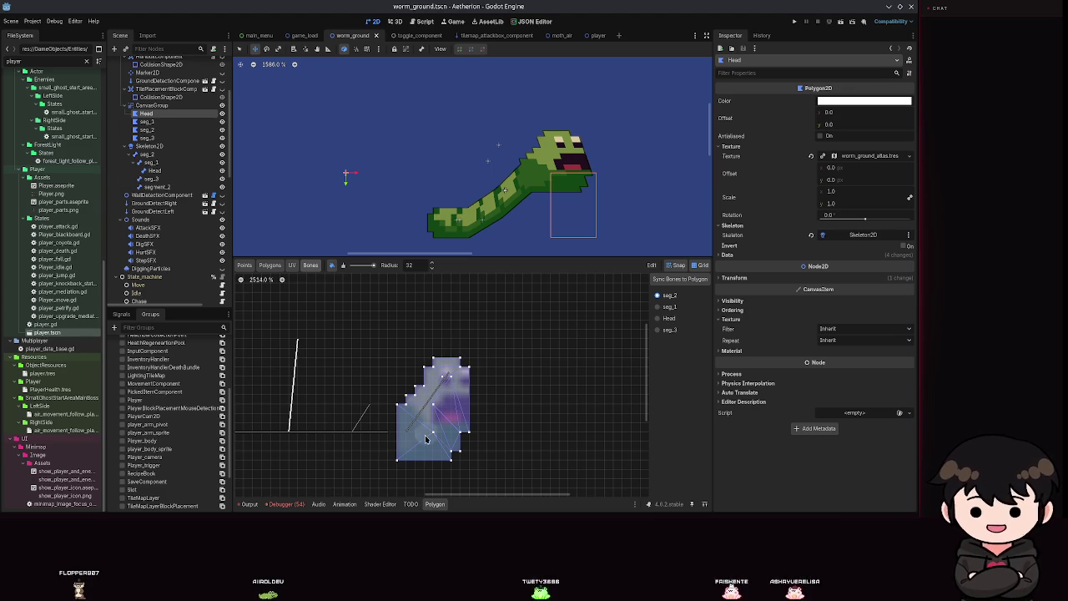
Check seg_1 and Head weights, paint seg_3 onto the top-left vertices, save, then undo the last stroke
{"action": "left_click", "coordinate": [664, 308]}
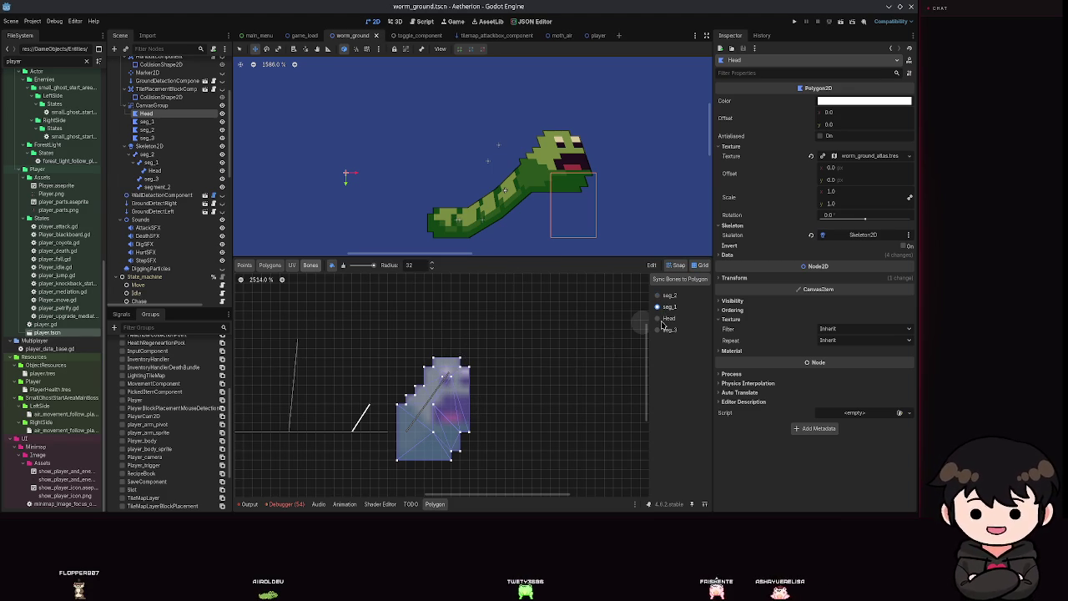
{"action": "left_click", "coordinate": [660, 321]}
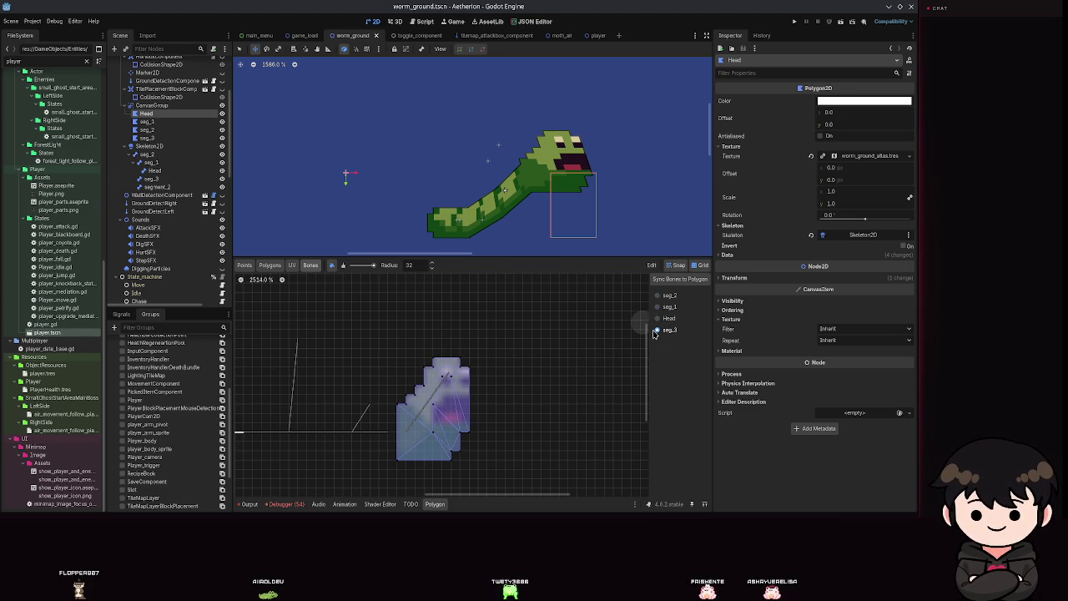
{"action": "mouse_move", "coordinate": [487, 351]}
{"action": "left_mouse_down"}
{"action": "mouse_move", "coordinate": [416, 417]}
{"action": "mouse_move", "coordinate": [460, 356]}
{"action": "left_mouse_up"}
{"action": "left_click_drag", "start_coordinate": [477, 392], "coordinate": [507, 371]}
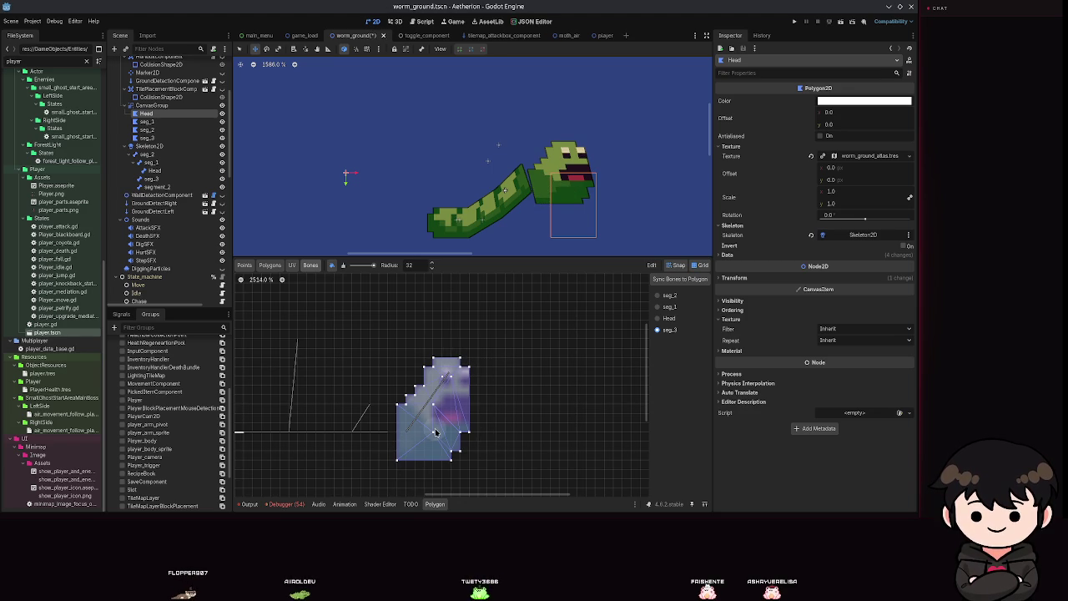
{"action": "key", "text": "ctrl+s"}
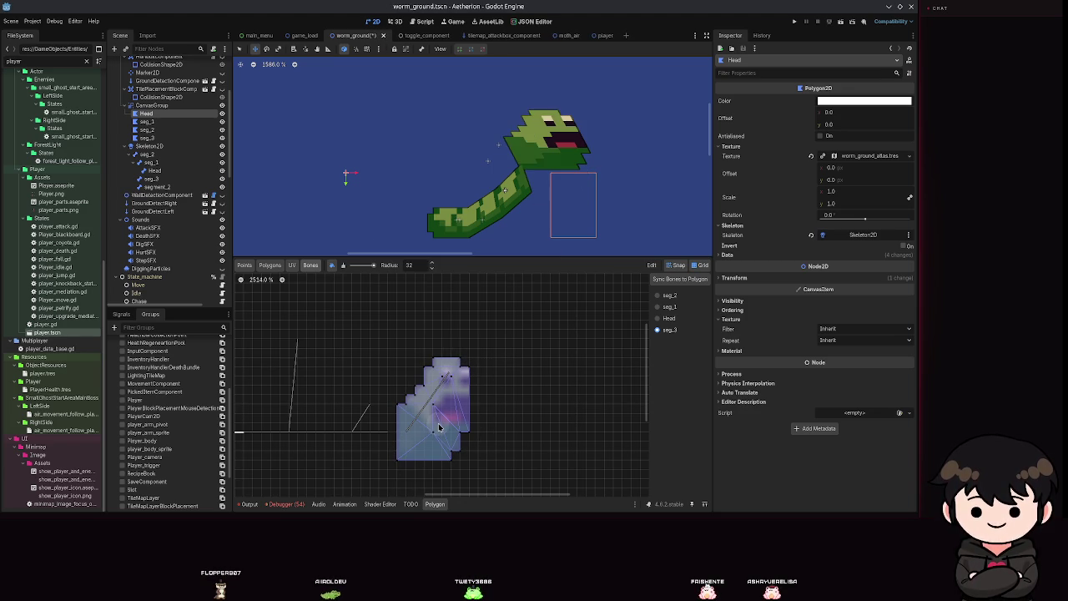
{"action": "key", "text": "ctrl+z"}
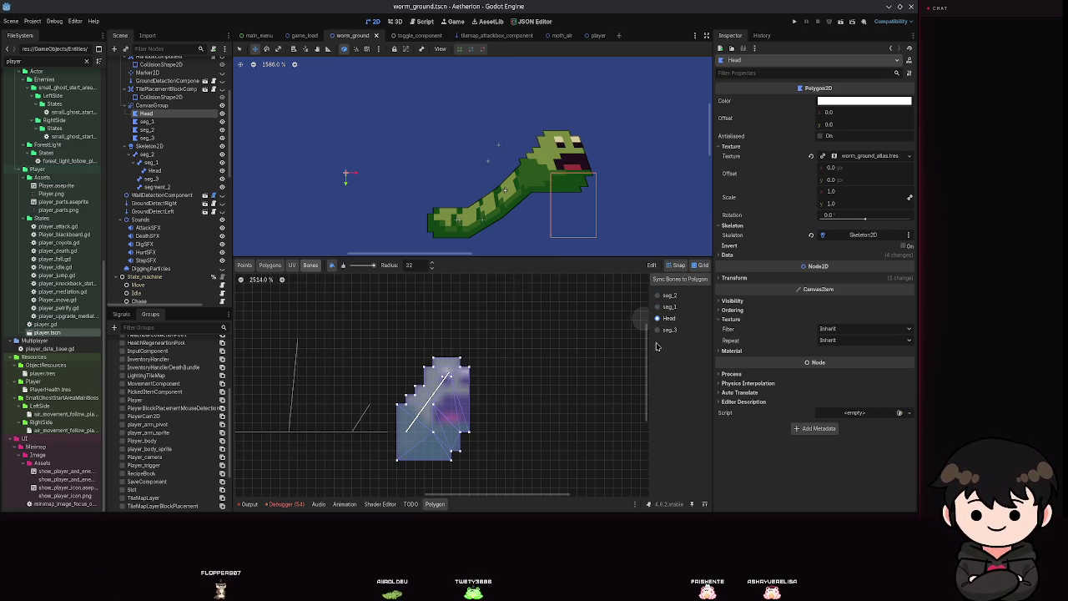
{"action": "scroll", "coordinate": [548, 376], "scroll_direction": "left", "scroll_amount": 3}
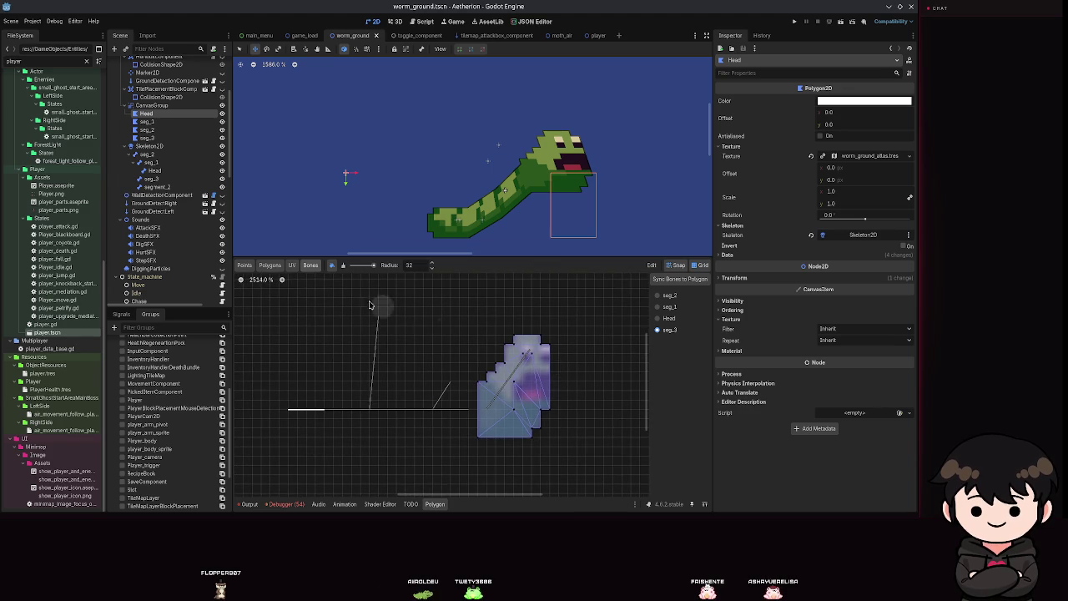
Select the AnimationPlayer, play the move animation, and save
{"action": "scroll", "coordinate": [178, 207], "scroll_direction": "down", "scroll_amount": 5}
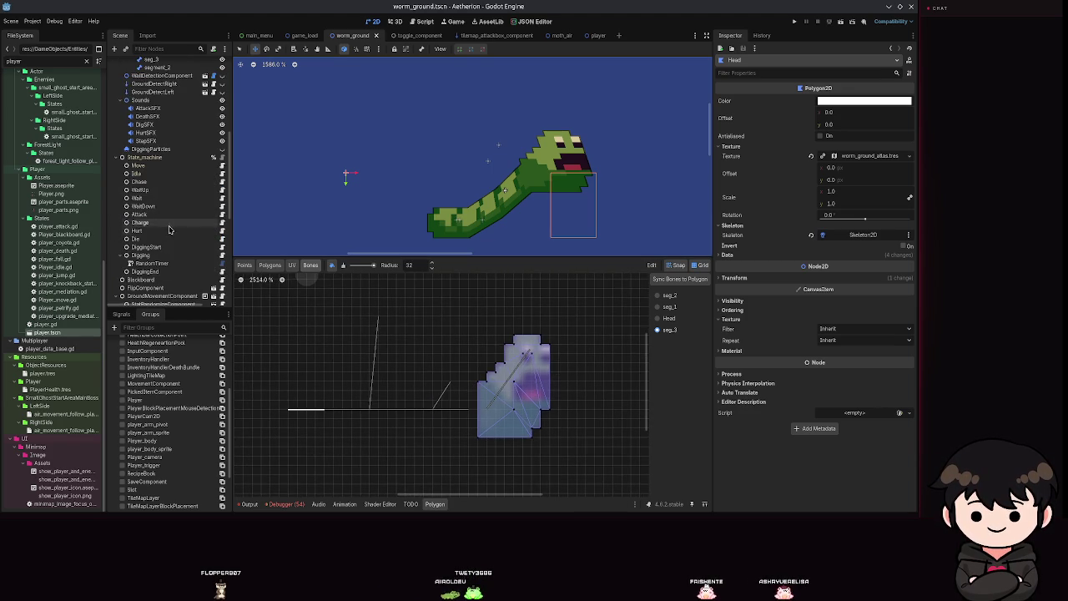
{"action": "scroll", "coordinate": [178, 213], "scroll_direction": "up", "scroll_amount": 2}
{"action": "scroll", "coordinate": [177, 219], "scroll_direction": "down", "scroll_amount": 6}
{"action": "left_click", "coordinate": [147, 221]}
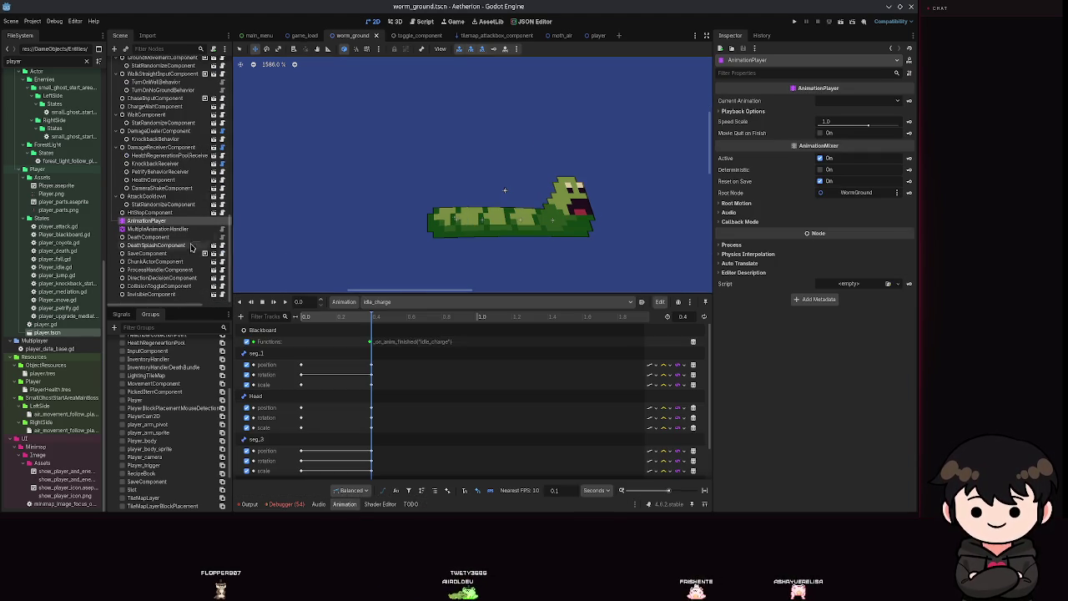
{"action": "left_click", "coordinate": [388, 301]}
{"action": "left_click", "coordinate": [389, 392]}
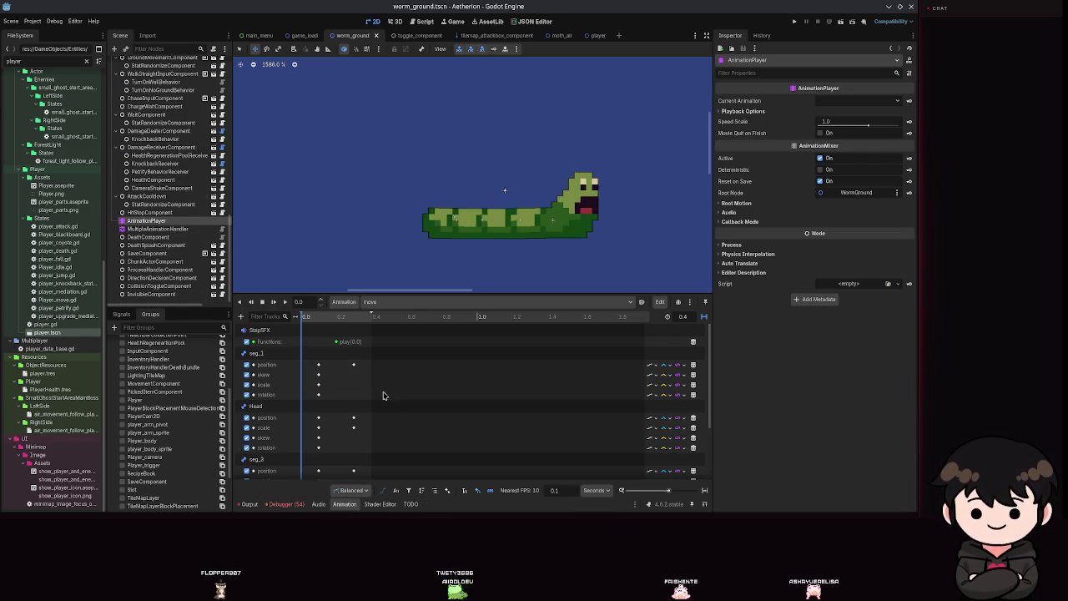
{"action": "left_click", "coordinate": [285, 302]}
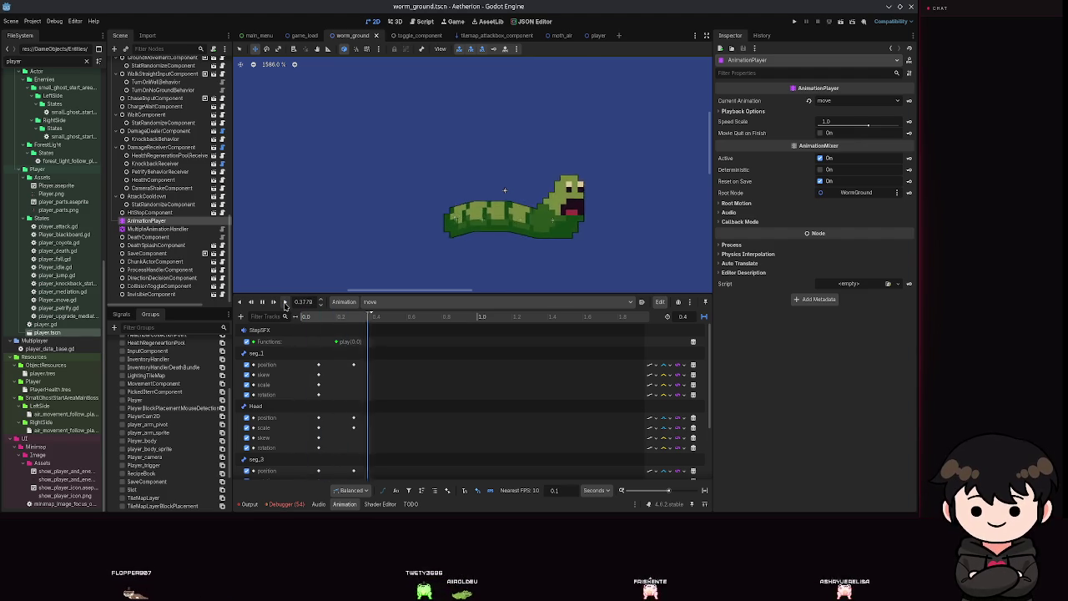
{"action": "key", "text": "ctrl+s"}
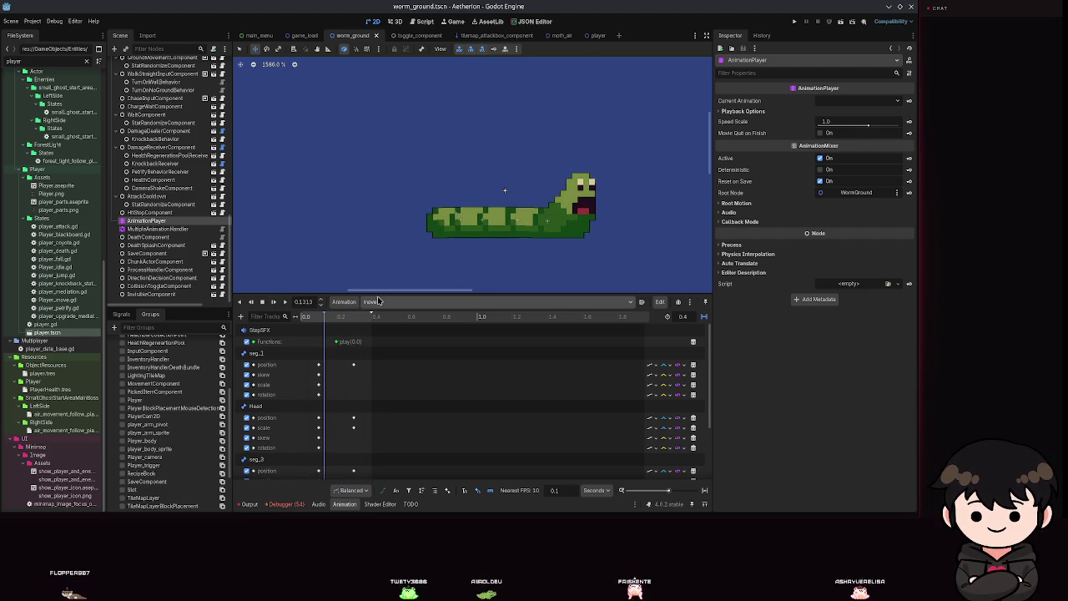
Switch to the idle animation, then to idle_charge, and play it
{"action": "left_click", "coordinate": [377, 302]}
{"action": "left_click", "coordinate": [388, 367]}
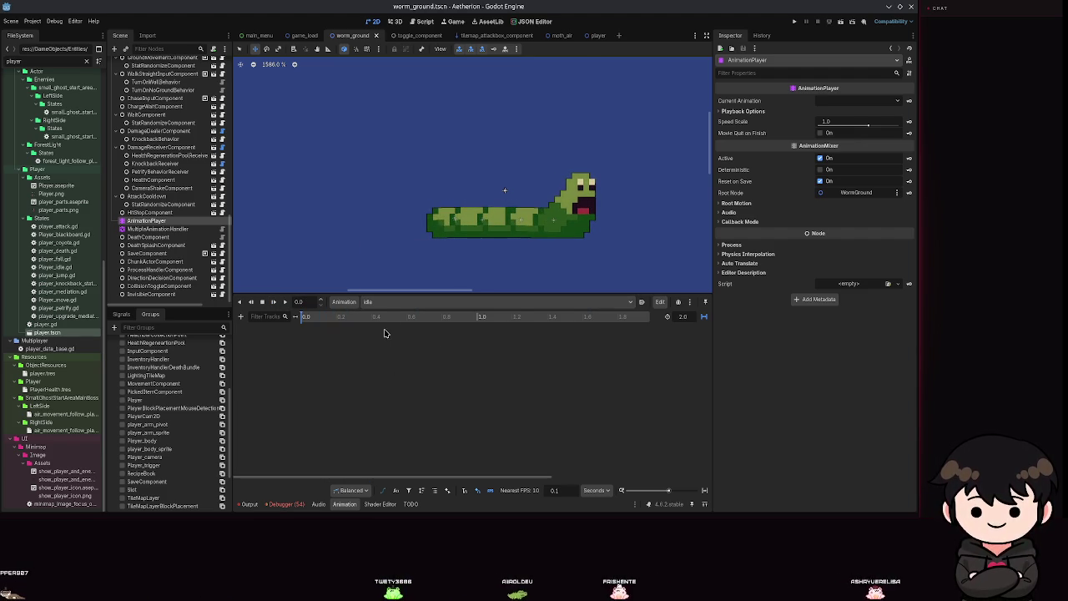
{"action": "left_click", "coordinate": [389, 302]}
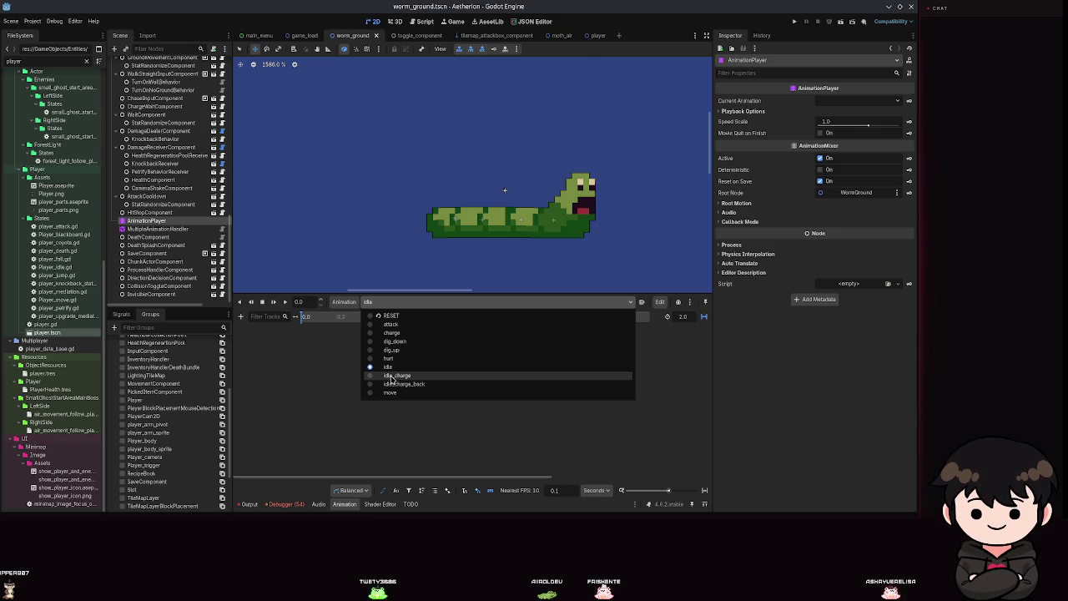
{"action": "left_click", "coordinate": [392, 377]}
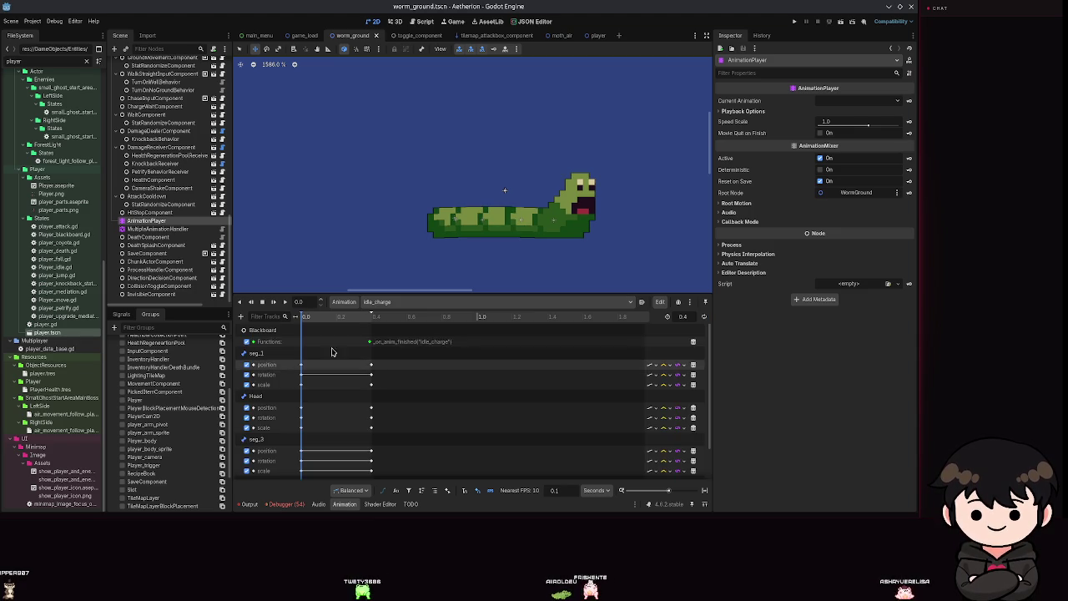
{"action": "left_click", "coordinate": [286, 302]}
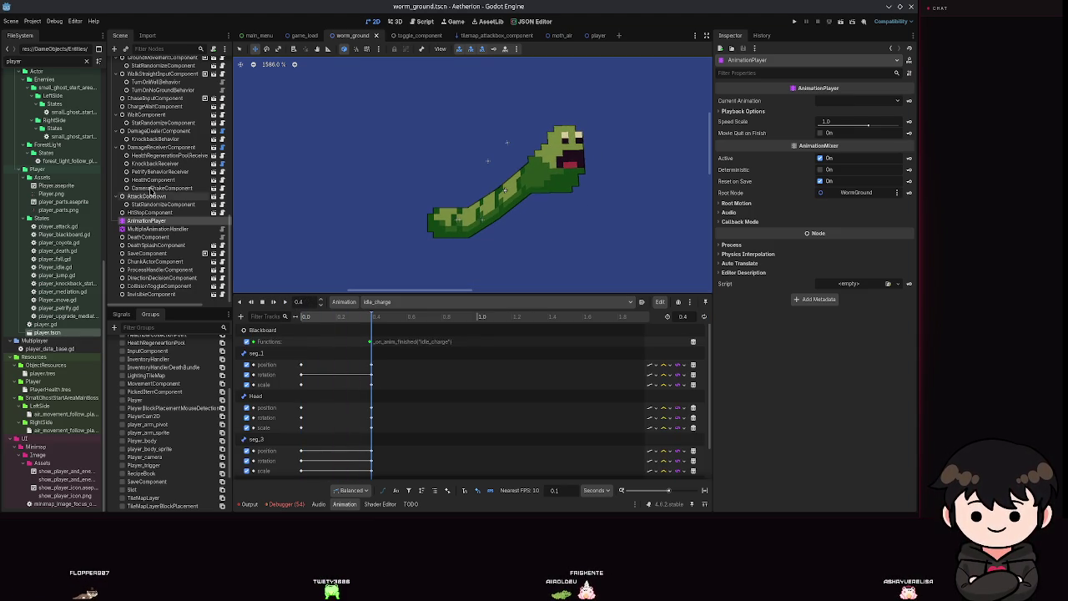
Select the seg_1 bone to check its pose at position 1.0, −10.8
{"action": "scroll", "coordinate": [165, 150], "scroll_direction": "up", "scroll_amount": 5}
{"action": "scroll", "coordinate": [166, 151], "scroll_direction": "up", "scroll_amount": 4}
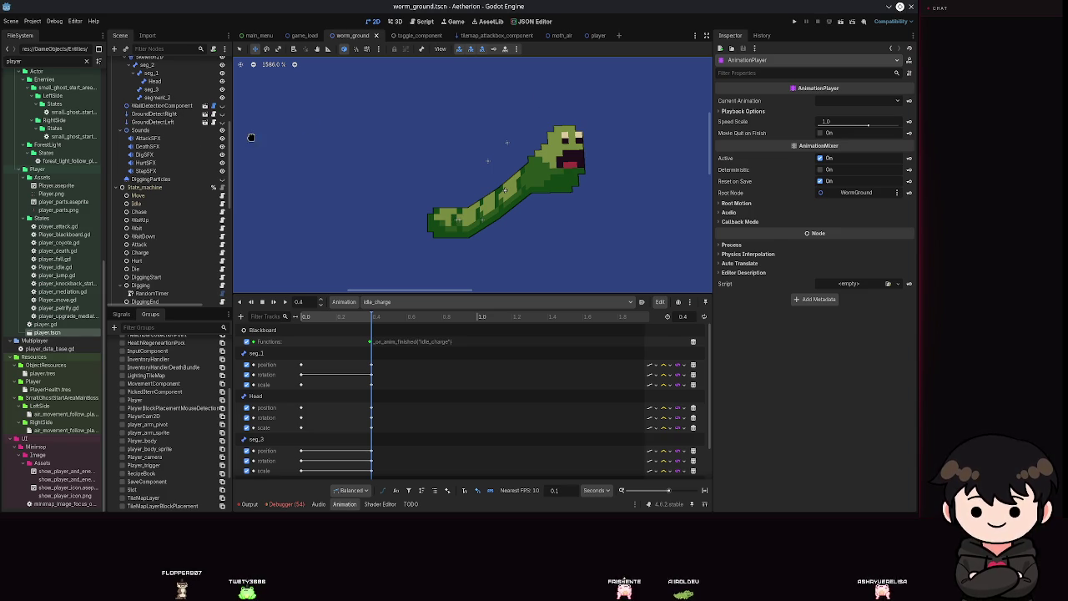
{"action": "scroll", "coordinate": [150, 150], "scroll_direction": "up", "scroll_amount": 2}
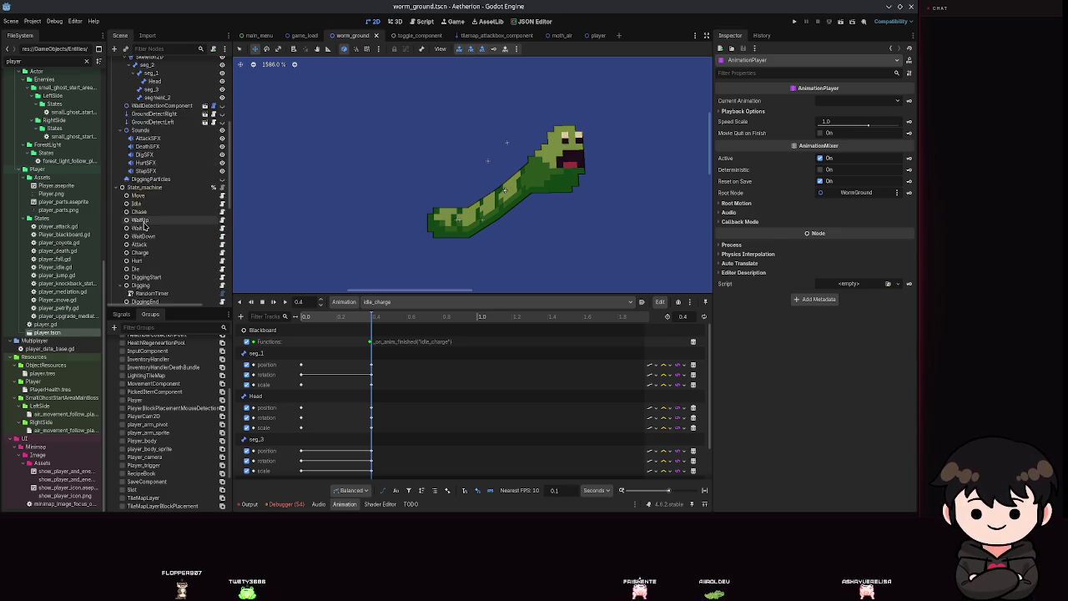
{"action": "left_click", "coordinate": [150, 103]}
{"action": "left_click_drag", "start_coordinate": [428, 167], "coordinate": [489, 162]}
Check the Head and seg_3 bone poses, keeping seg_3 at position −4.527, and save
{"action": "key", "text": "ctrl+s"}
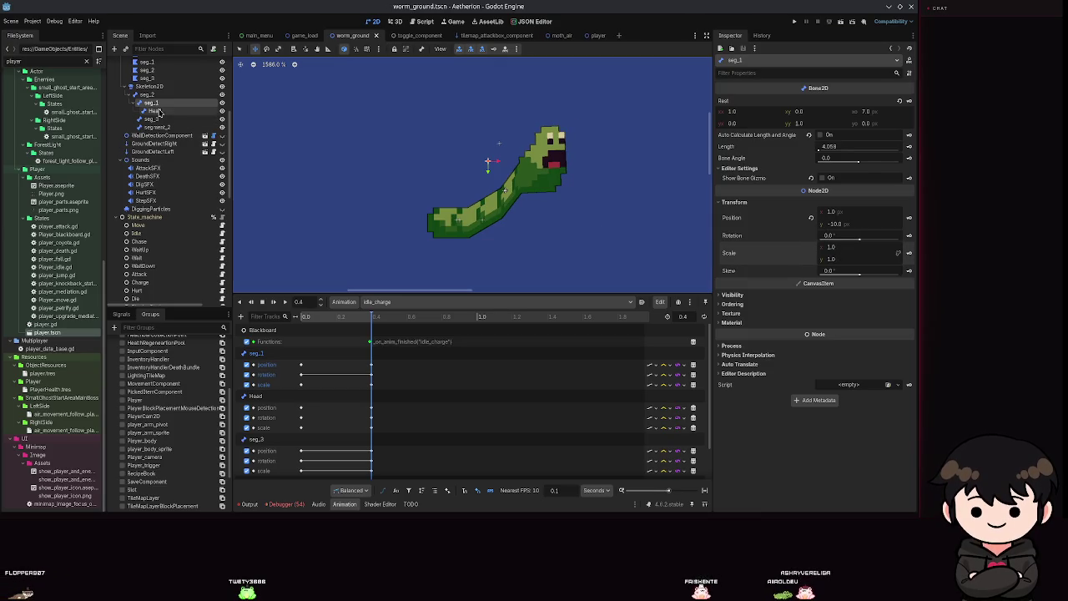
{"action": "left_click", "coordinate": [155, 111]}
{"action": "left_click", "coordinate": [500, 146]}
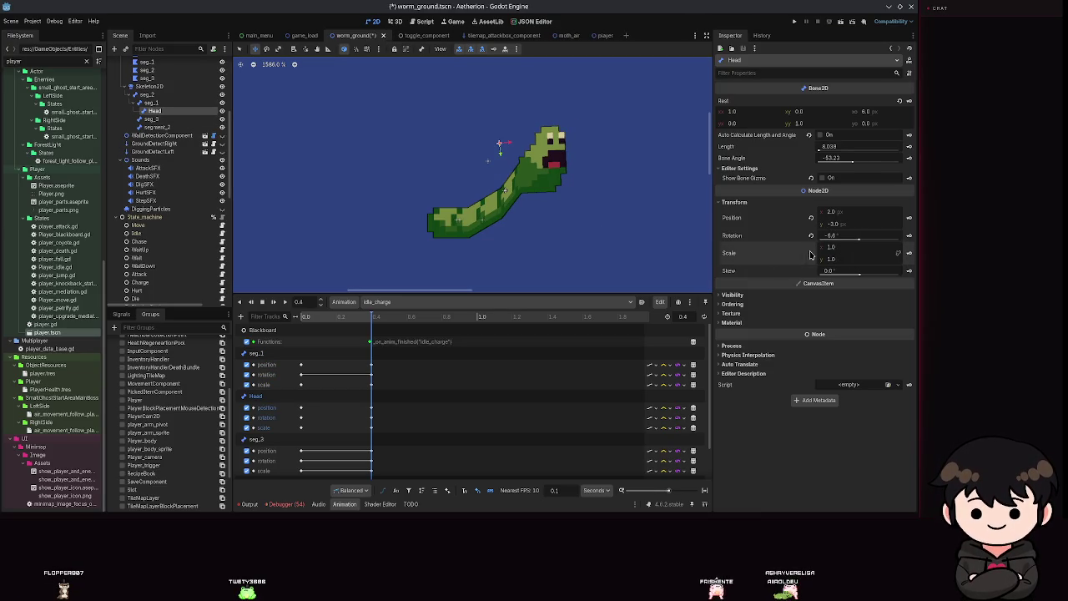
{"action": "key", "text": "ctrl+s"}
{"action": "left_click", "coordinate": [151, 118]}
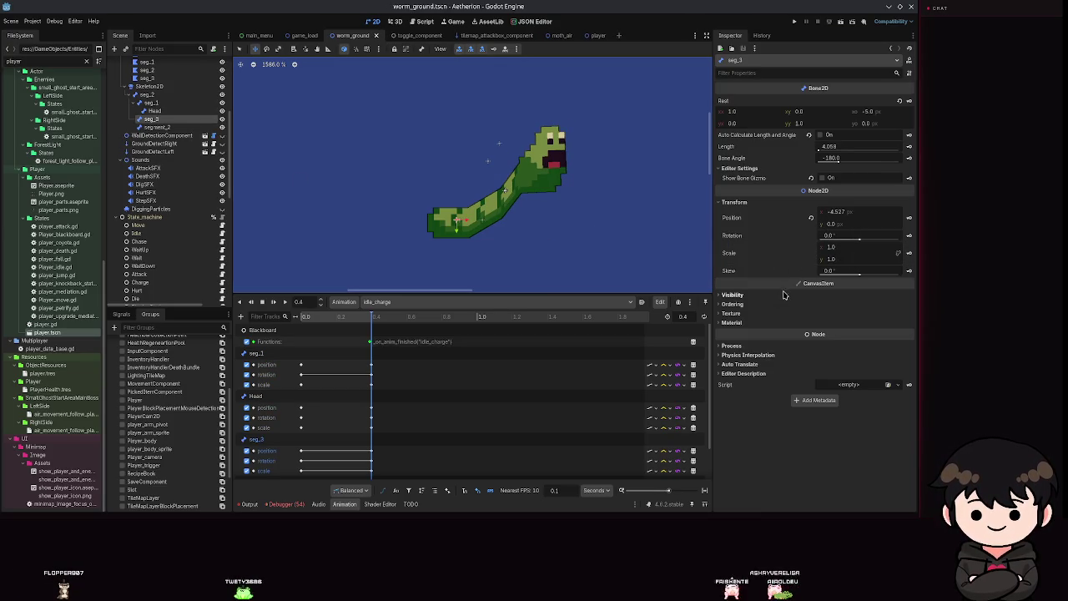
{"action": "left_click", "coordinate": [811, 218]}
{"action": "key", "text": "ctrl+s"}
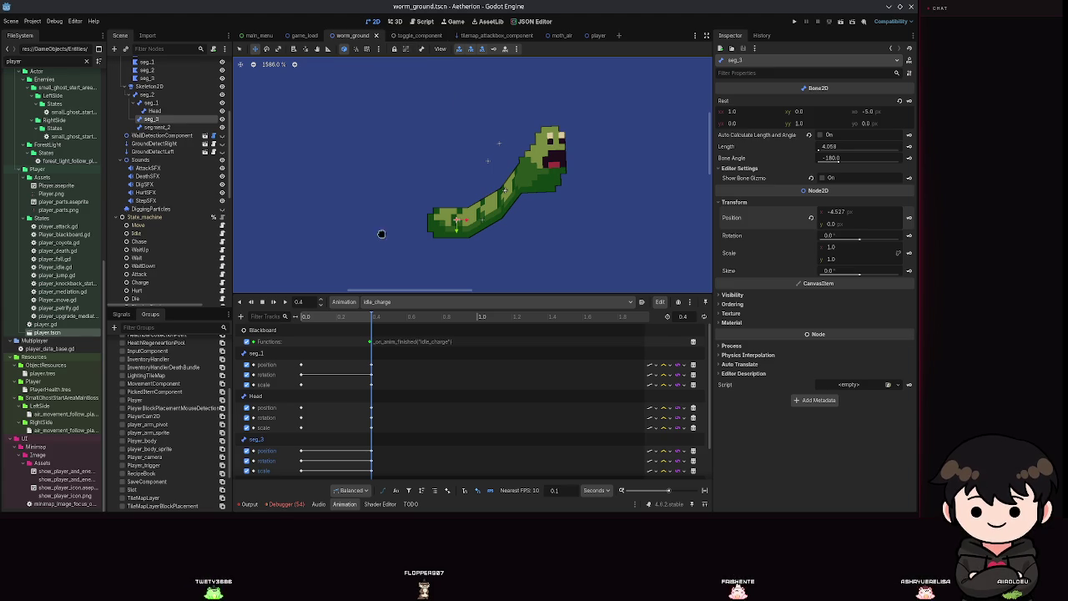
Zero the segment_2 and seg_3 bone positions and save
{"action": "right_click", "coordinate": [434, 242]}
{"action": "left_click", "coordinate": [484, 275]}
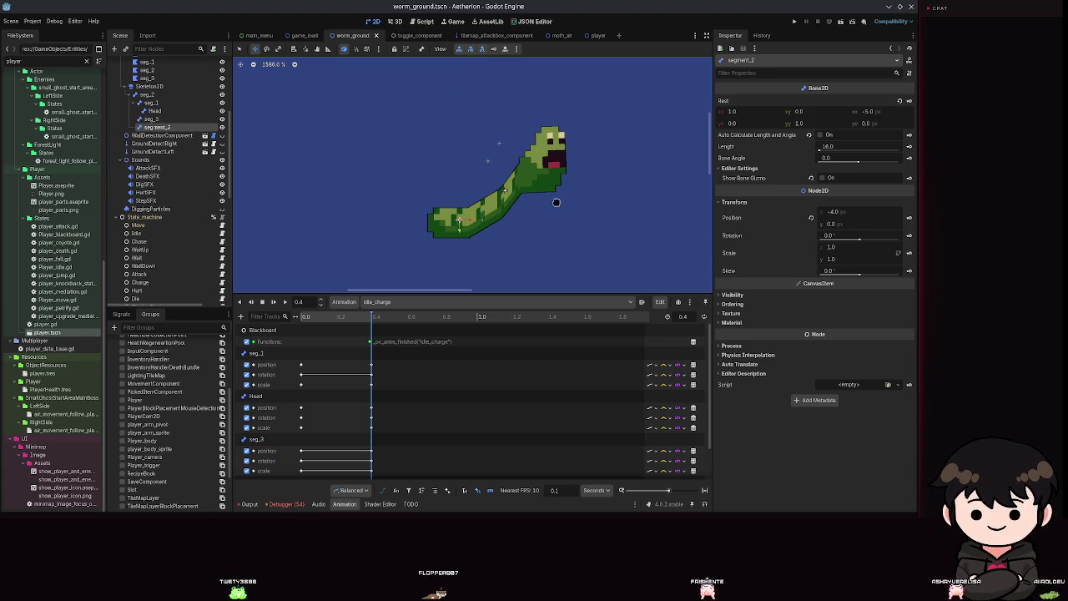
{"action": "left_click", "coordinate": [810, 218]}
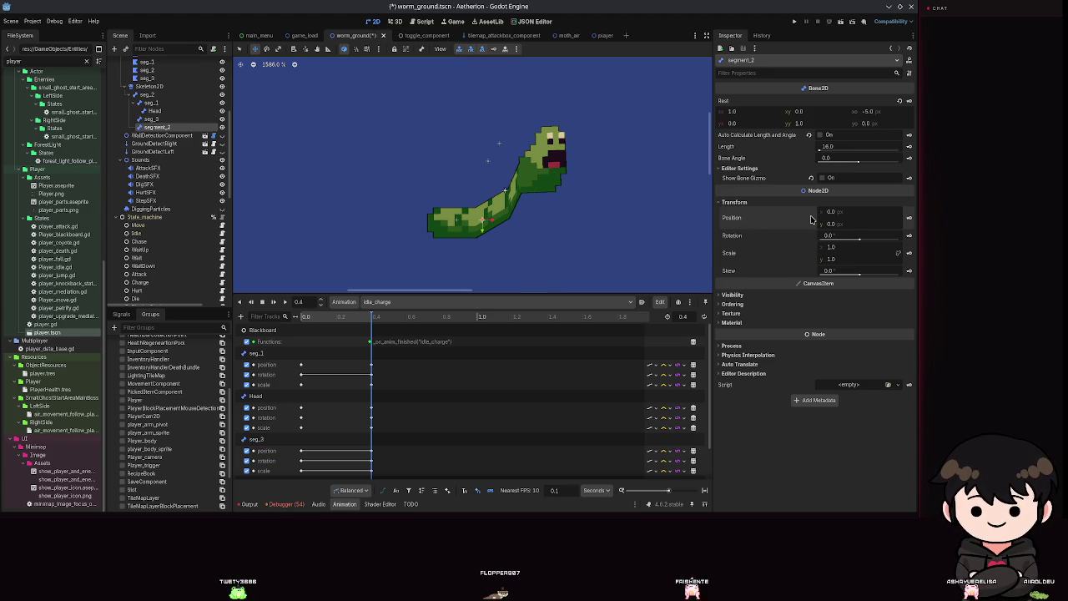
{"action": "left_click", "coordinate": [150, 119]}
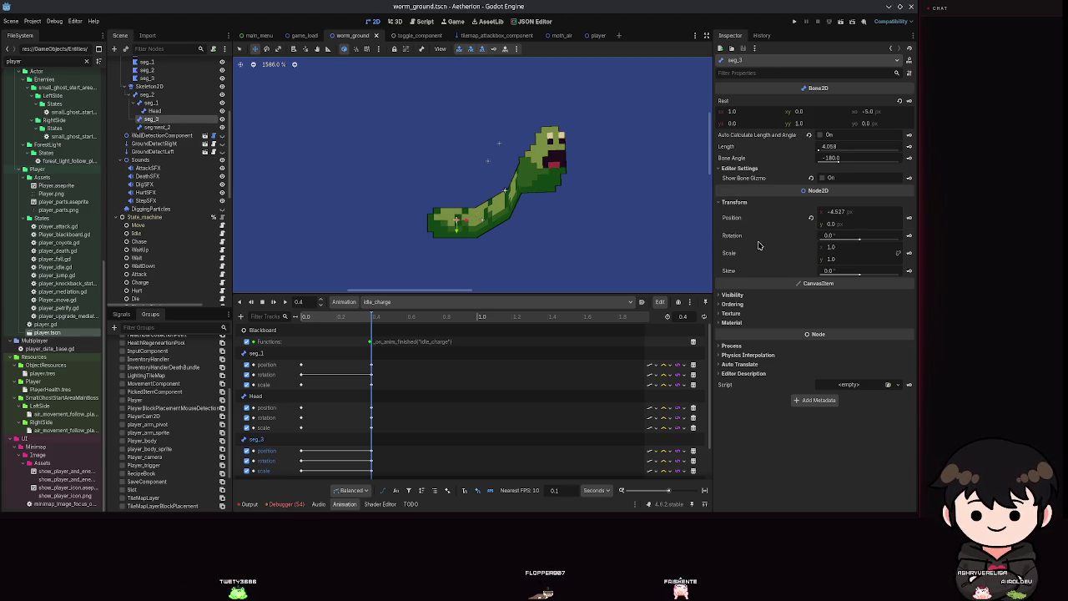
{"action": "left_click", "coordinate": [810, 217]}
{"action": "key", "text": "ctrl+s"}
Zero the Head bone's rotation and position, and seg_1's position
{"action": "left_click", "coordinate": [499, 145]}
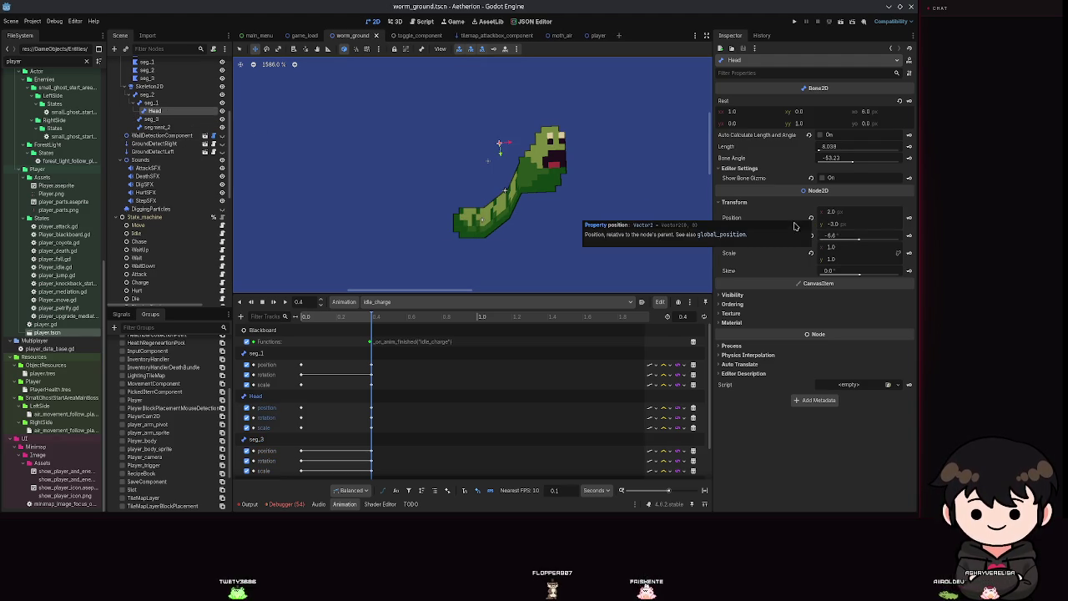
{"action": "left_click", "coordinate": [811, 237]}
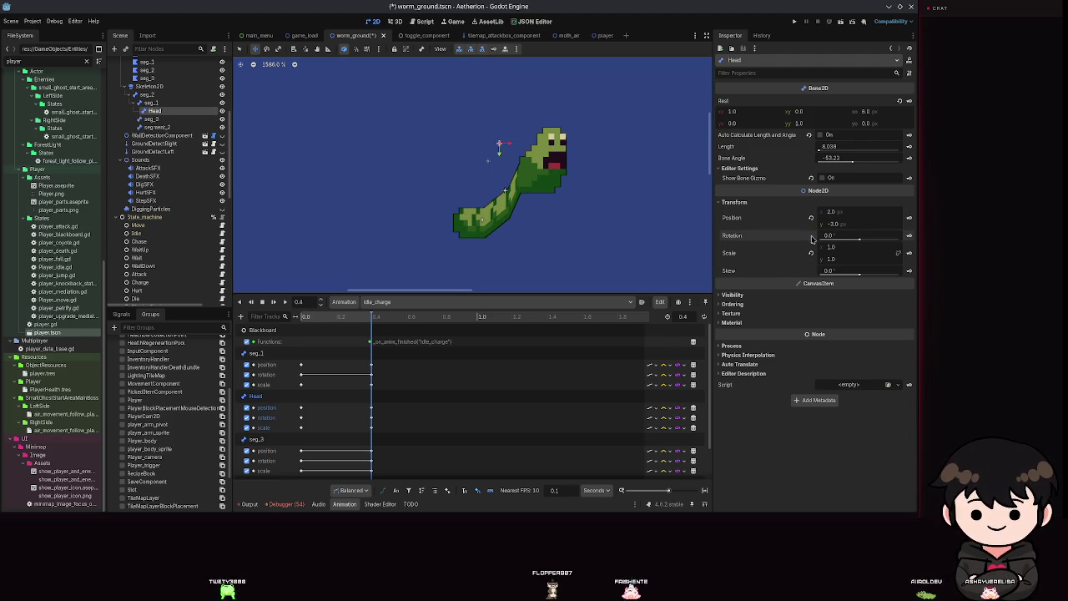
{"action": "left_click", "coordinate": [811, 218]}
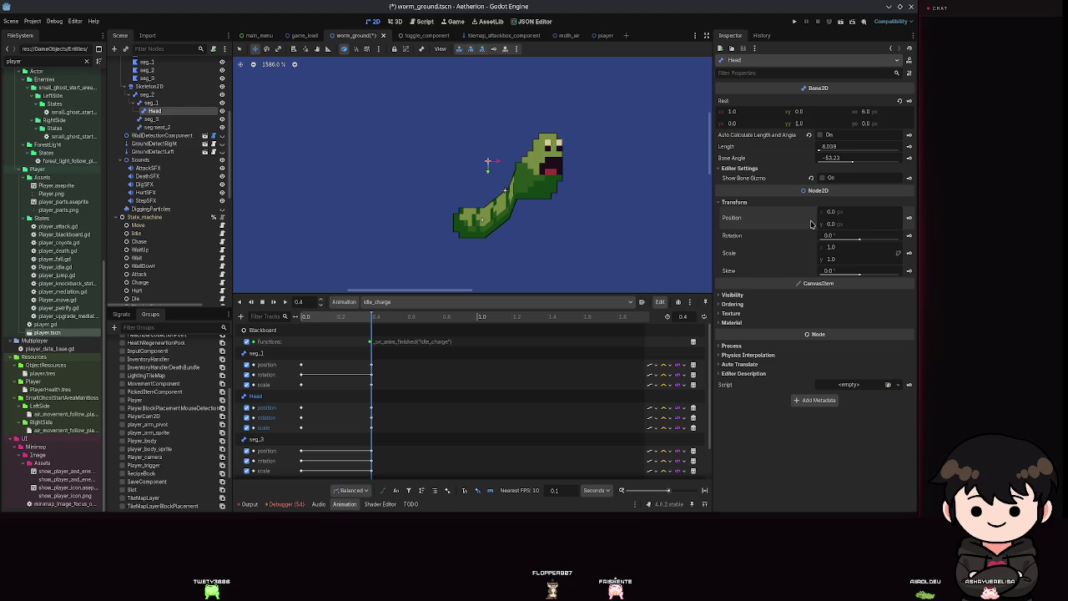
{"action": "left_click", "coordinate": [150, 103]}
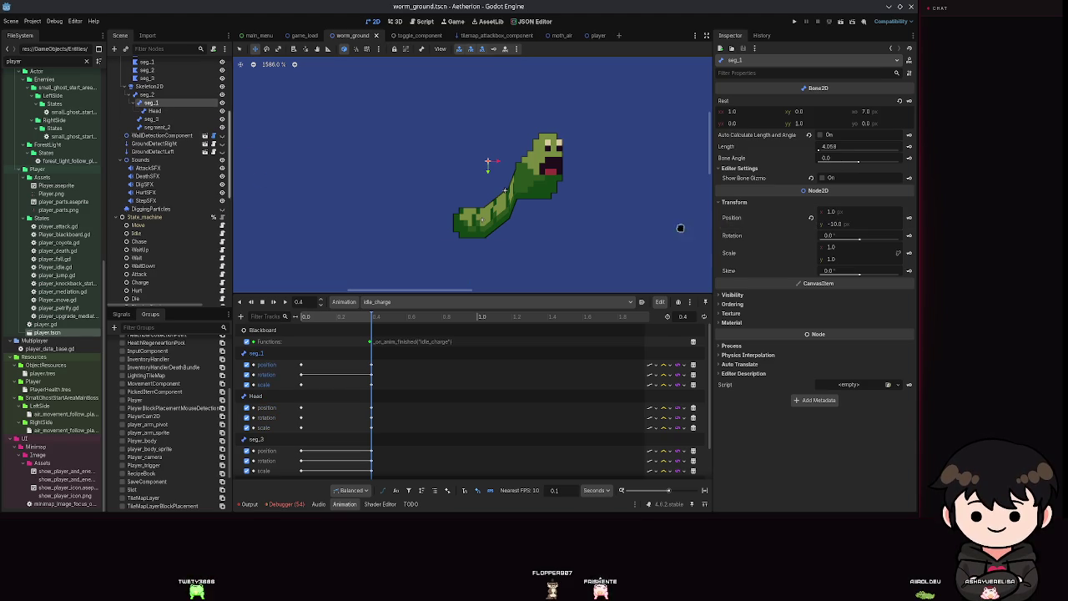
{"action": "left_click", "coordinate": [810, 218]}
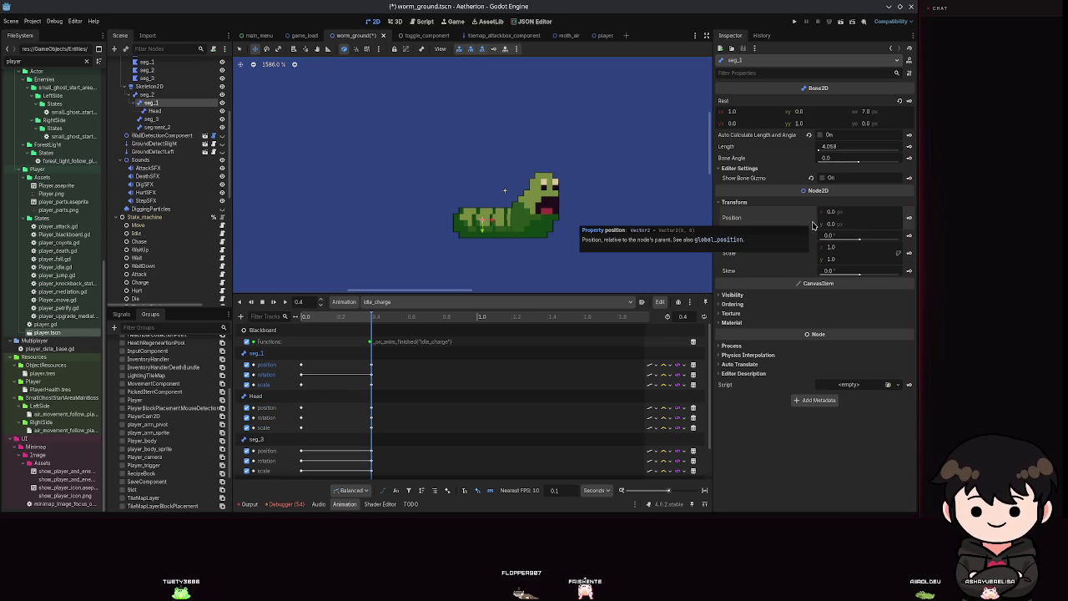
Review segment_2, seg_3 and Head, then zero seg_2's position and save
{"action": "left_click", "coordinate": [161, 127]}
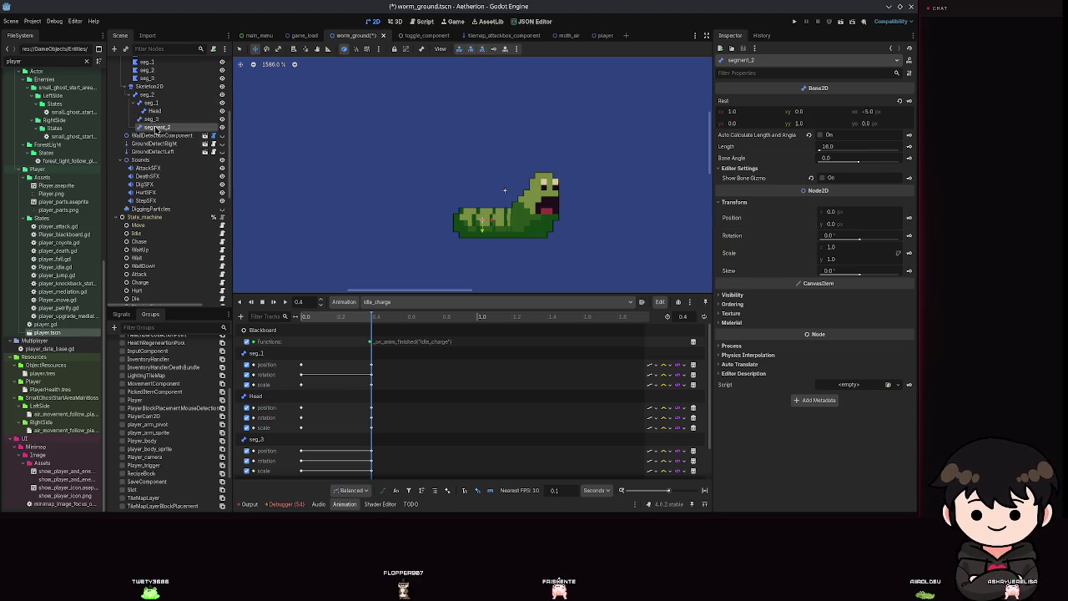
{"action": "left_click", "coordinate": [156, 127]}
{"action": "left_click", "coordinate": [171, 119]}
{"action": "left_click", "coordinate": [167, 110]}
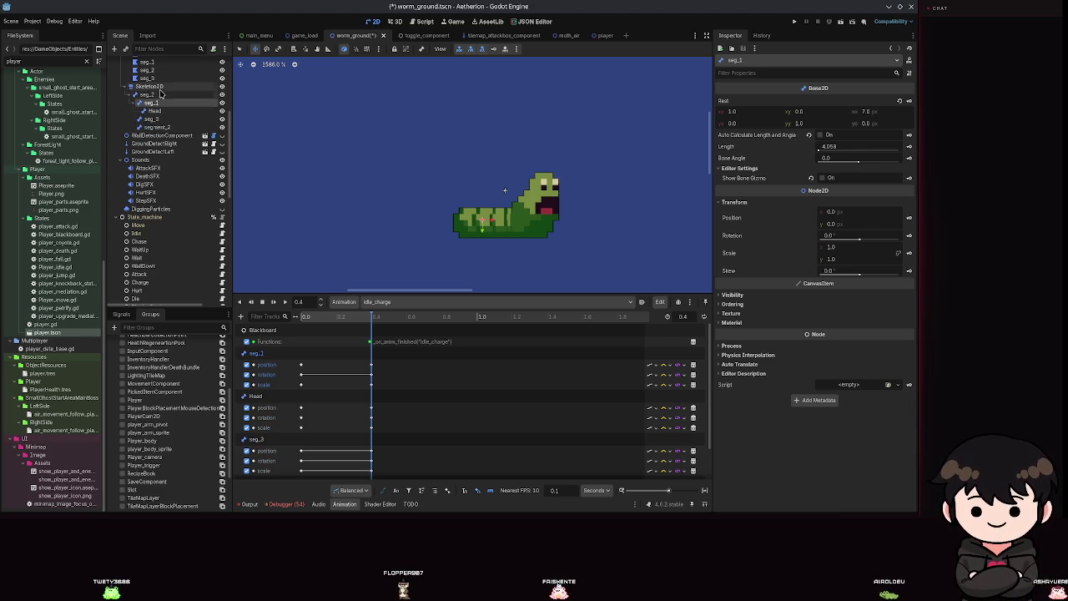
{"action": "mouse_move", "coordinate": [146, 95]}
{"action": "left_mouse_down"}
{"action": "mouse_move", "coordinate": [521, 194]}
{"action": "mouse_move", "coordinate": [809, 227]}
{"action": "left_mouse_up"}
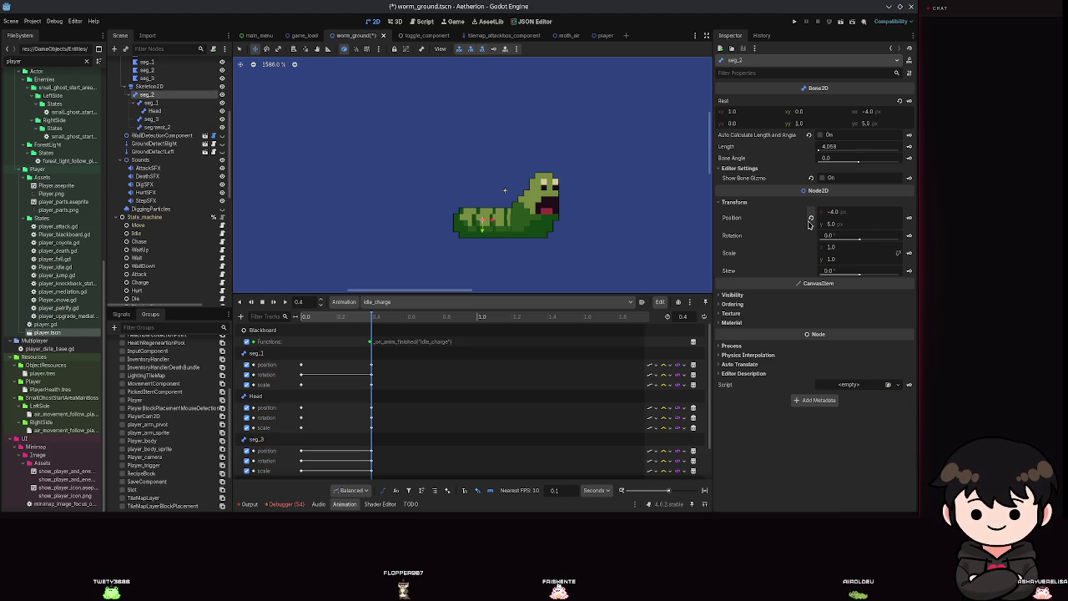
{"action": "left_click", "coordinate": [809, 219]}
{"action": "key", "text": "ctrl+s"}
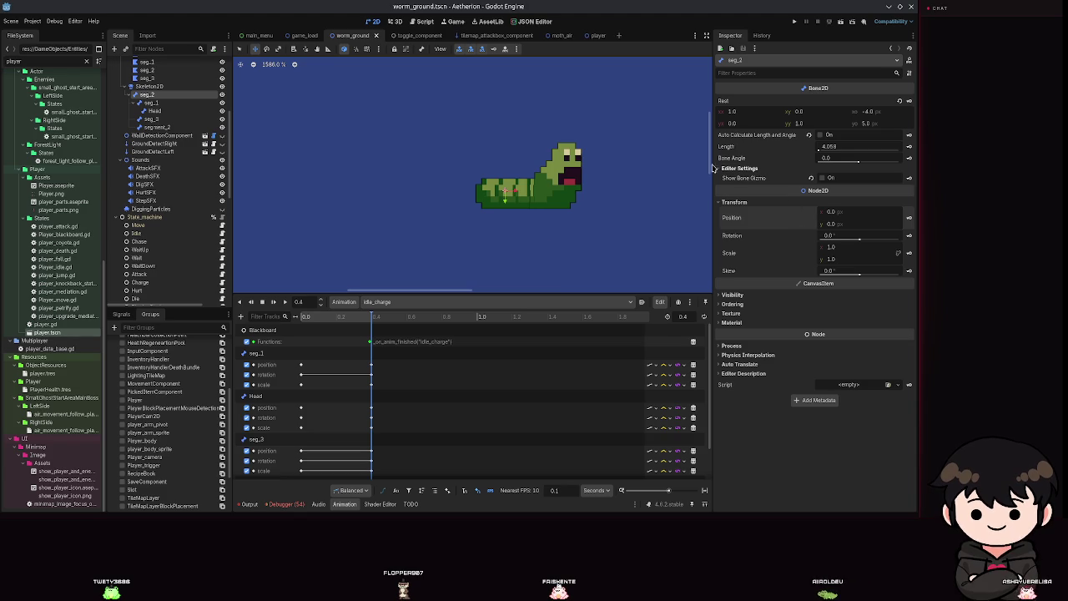
Step through seg_1, seg_3 and segment_2, restore the worm's curved pose, and save
{"action": "left_click", "coordinate": [150, 103]}
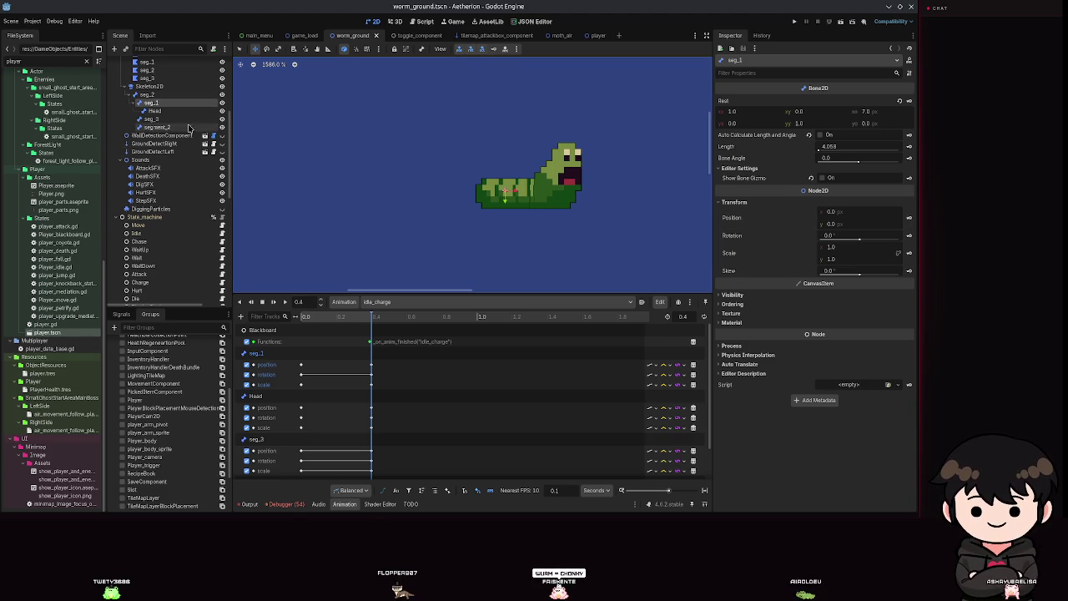
{"action": "left_click", "coordinate": [152, 119]}
{"action": "left_click", "coordinate": [180, 126]}
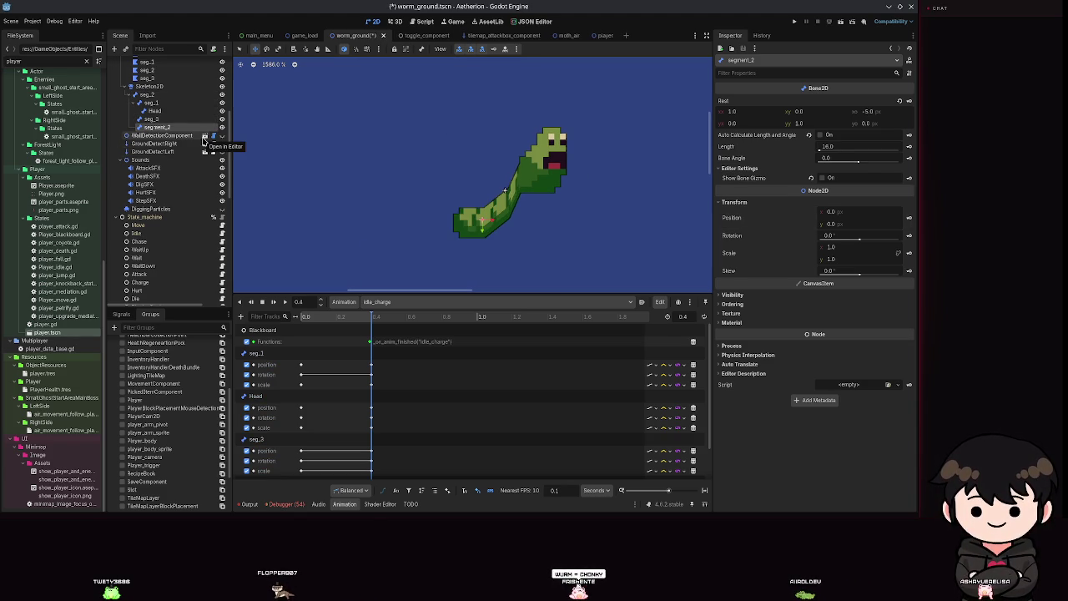
{"action": "key", "text": "Left"}
{"action": "key", "text": "Left"}
{"action": "key", "text": "Left"}
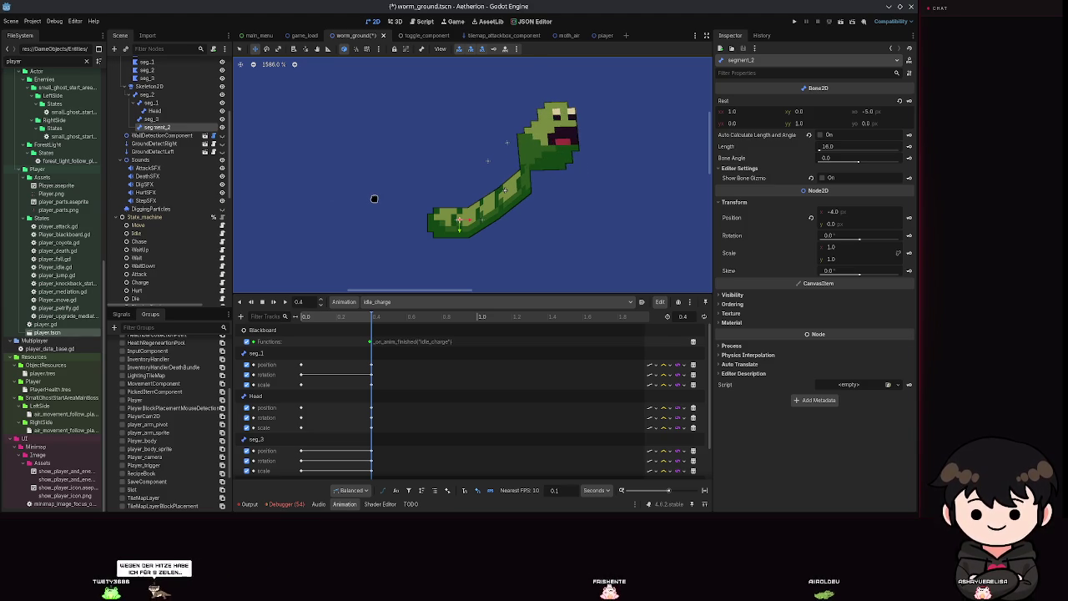
{"action": "key", "text": "ctrl+s"}
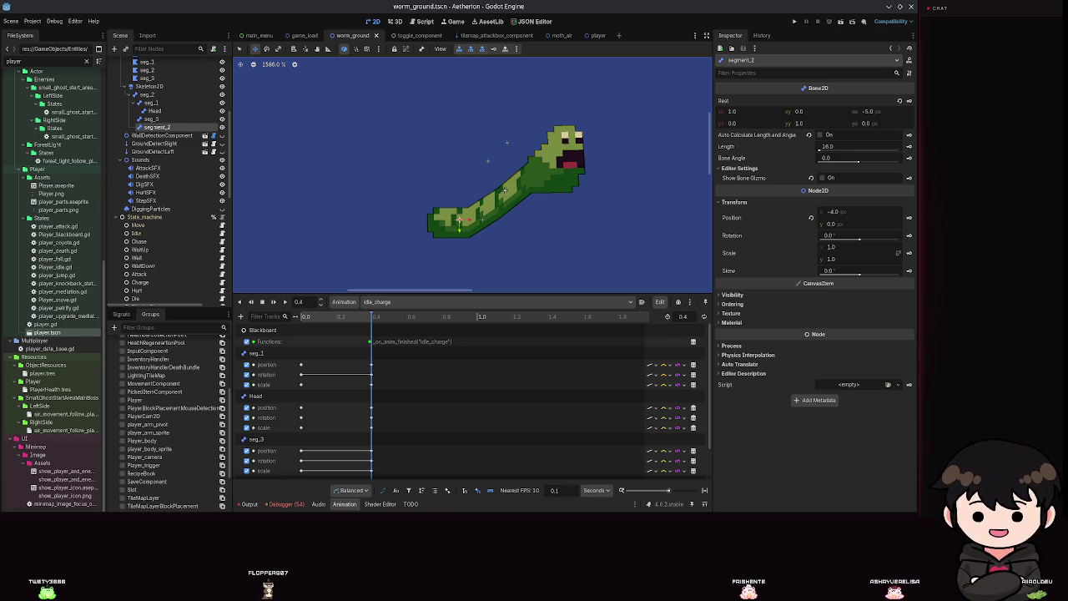
{"action": "scroll", "coordinate": [555, 195], "scroll_direction": "up", "scroll_amount": 5}
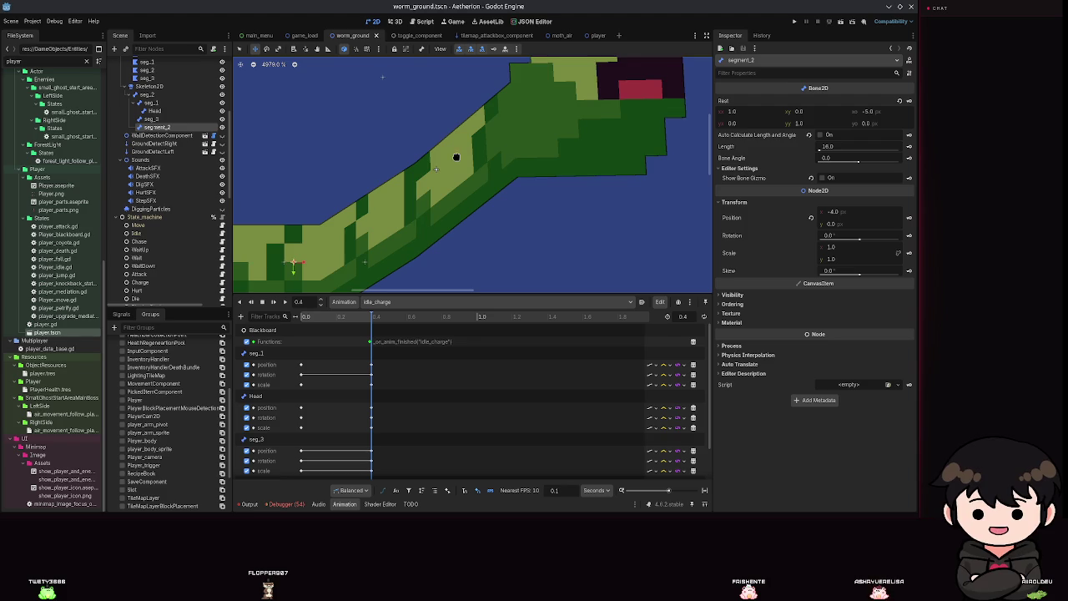
{"action": "scroll", "coordinate": [448, 202], "scroll_direction": "down", "scroll_amount": 4}
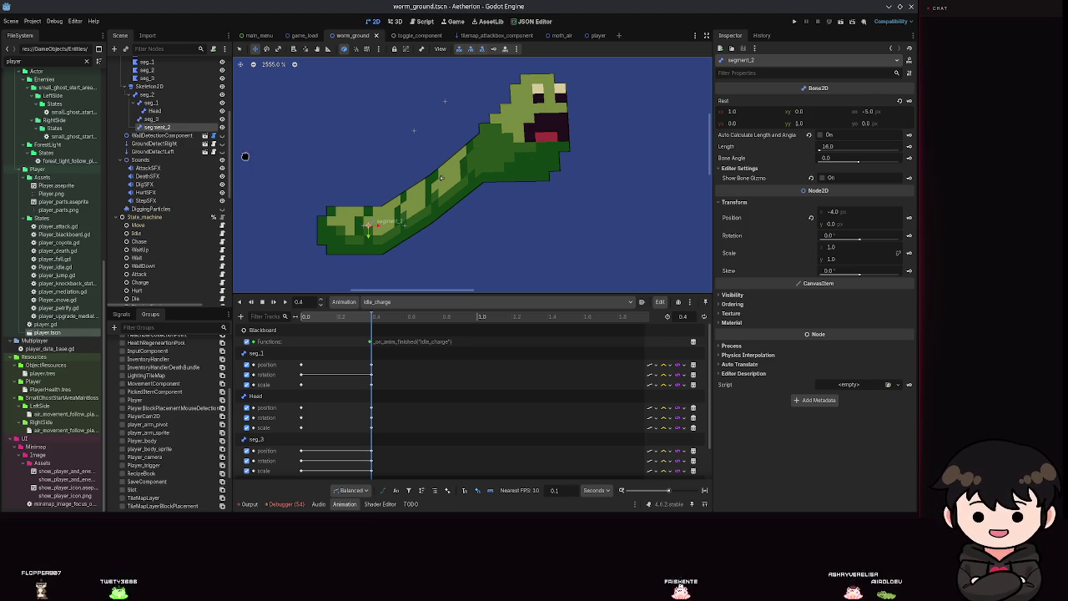
{"action": "left_click", "coordinate": [316, 49]}
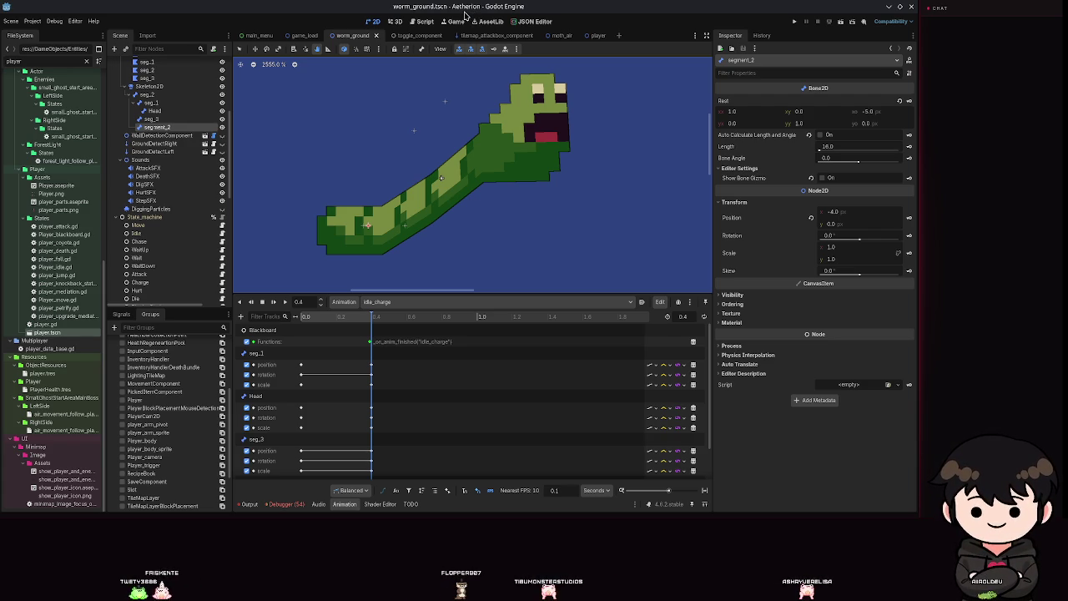
Review the seg_3, Head and seg_1 bones, save, and open the seg_2 polygon for editing
{"action": "left_click", "coordinate": [150, 119]}
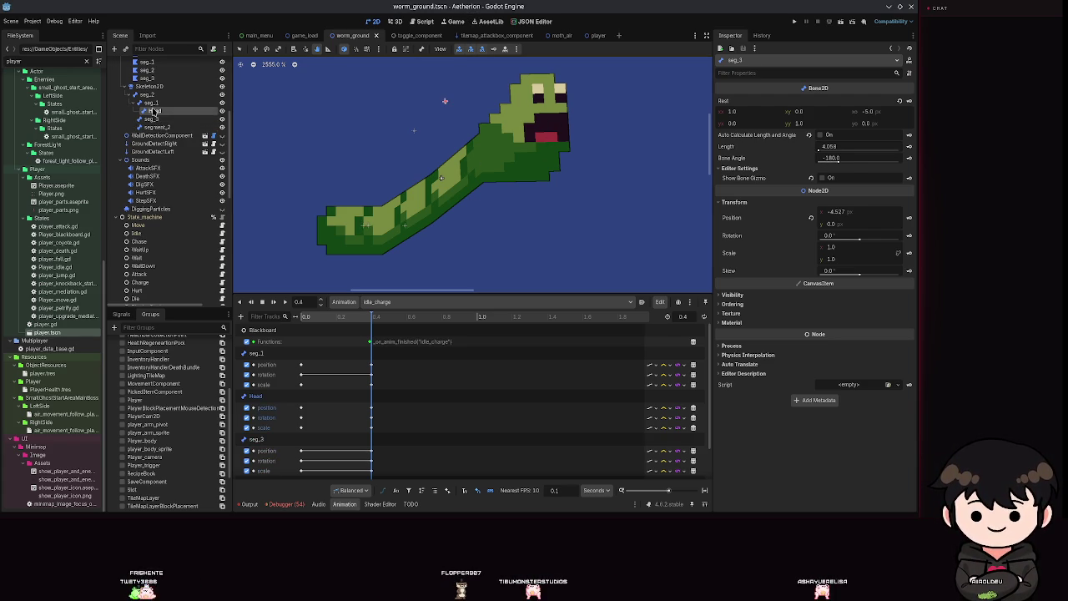
{"action": "left_click", "coordinate": [153, 110]}
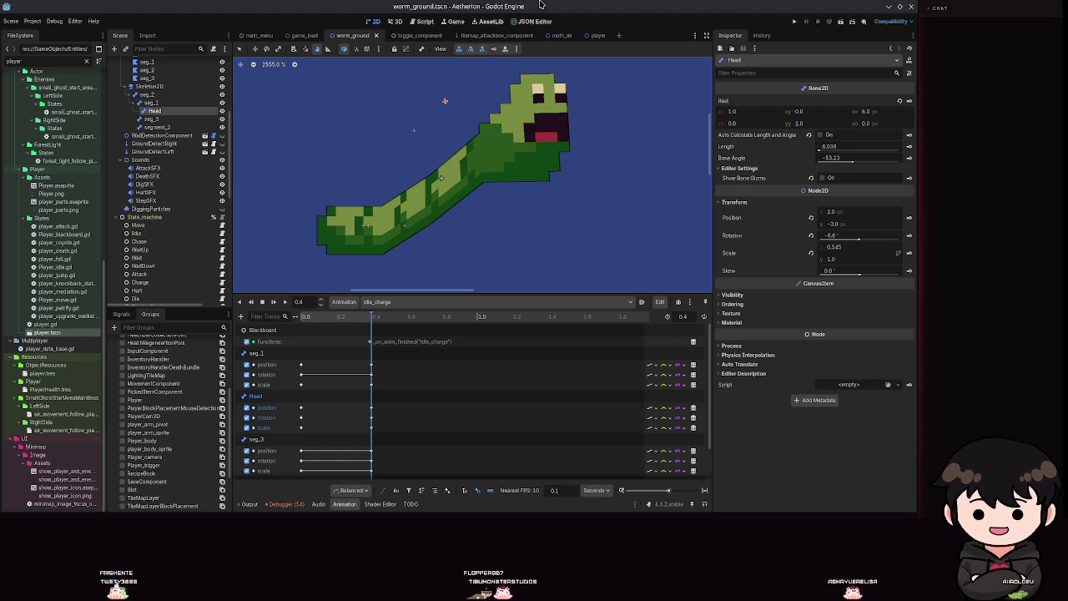
{"action": "key", "text": "Up"}
{"action": "key", "text": "ctrl+s"}
{"action": "left_click", "coordinate": [157, 119]}
{"action": "left_click", "coordinate": [150, 103]}
{"action": "left_click", "coordinate": [404, 301]}
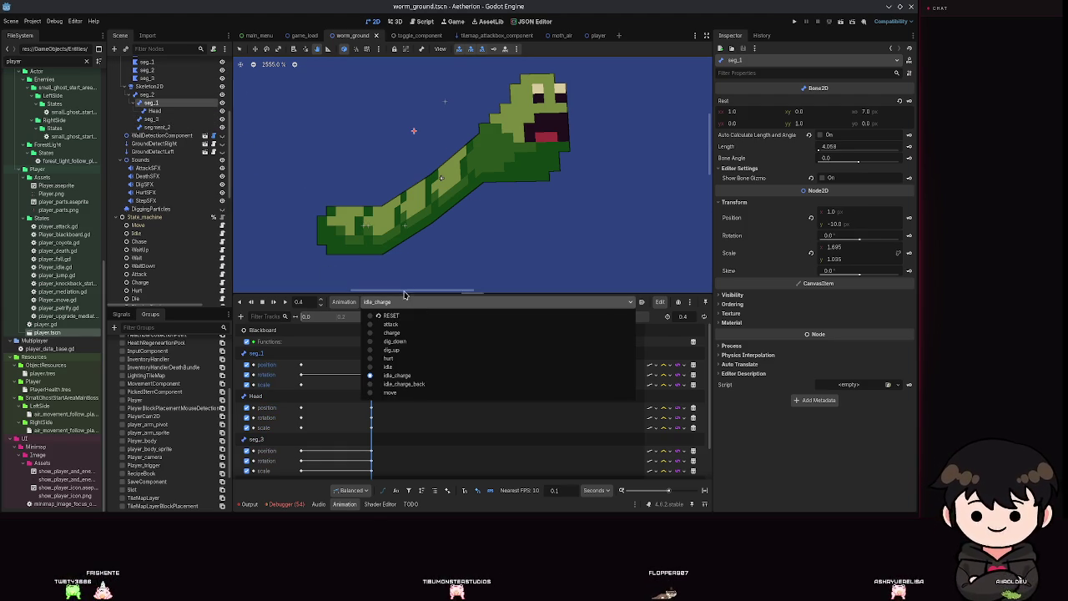
{"action": "left_click", "coordinate": [146, 70]}
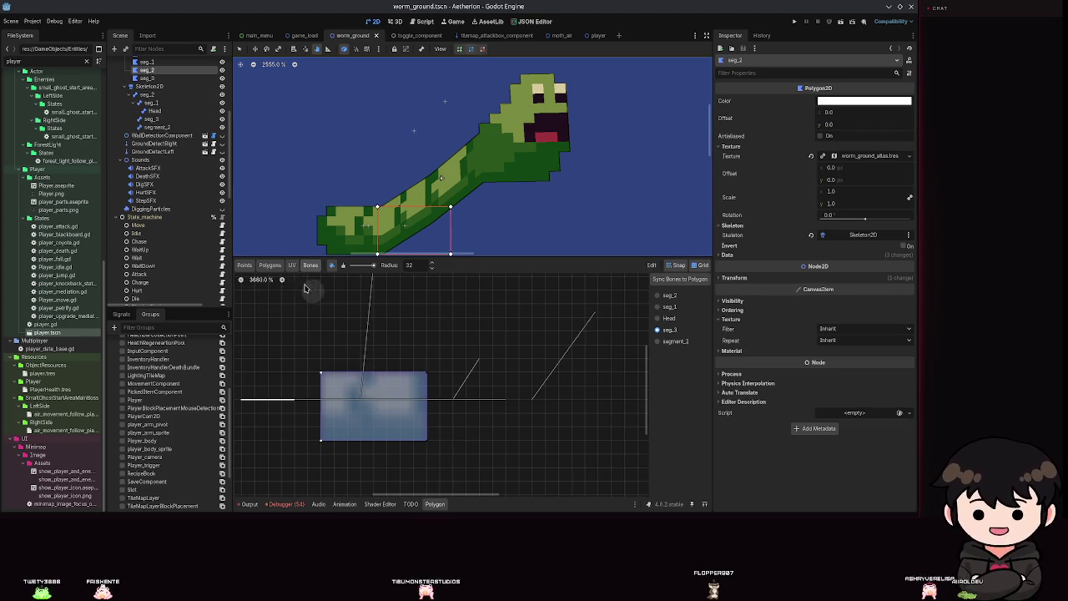
Switch seg_2's Polygon editor from Points to Polygons and apply the internal polygon change
{"action": "left_click", "coordinate": [270, 265]}
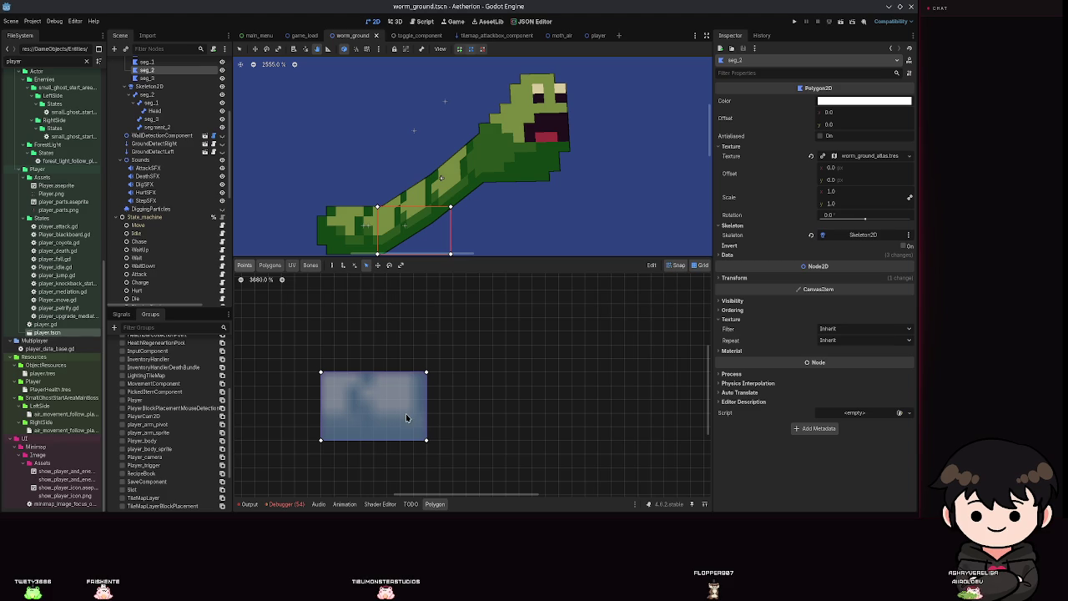
{"action": "left_click", "coordinate": [269, 265]}
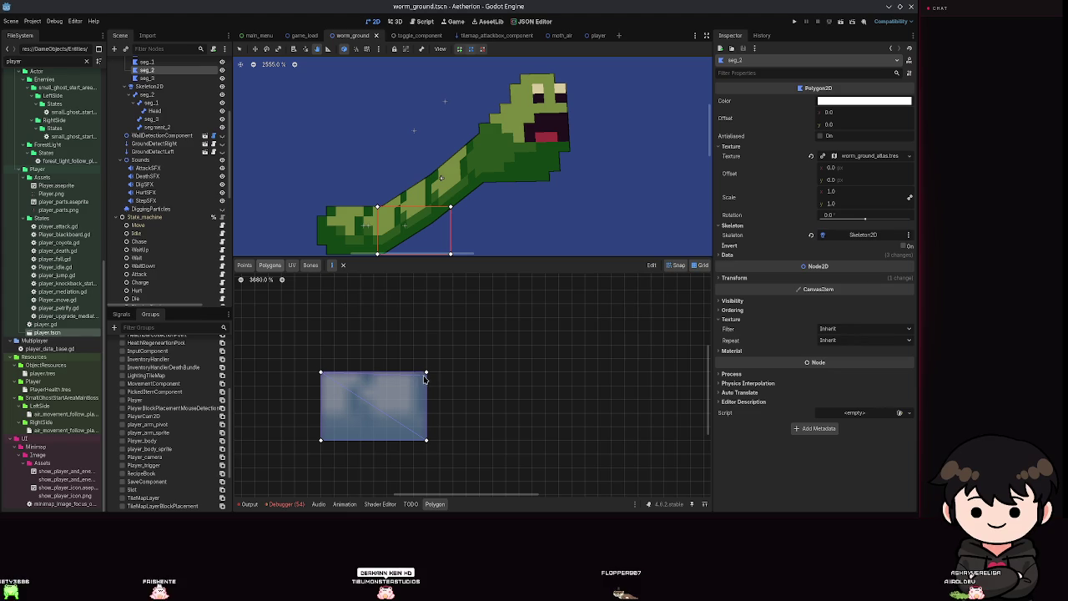
{"action": "left_click", "coordinate": [423, 390]}
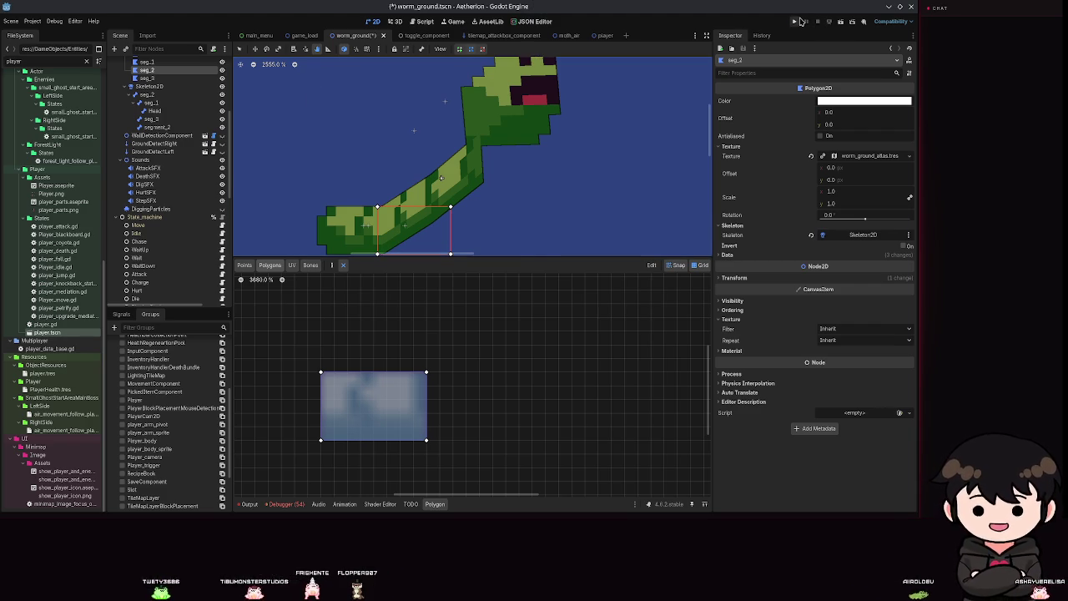
Test-run the project to the Aetherion title screen, then close the debug window
{"action": "left_click", "coordinate": [798, 21]}
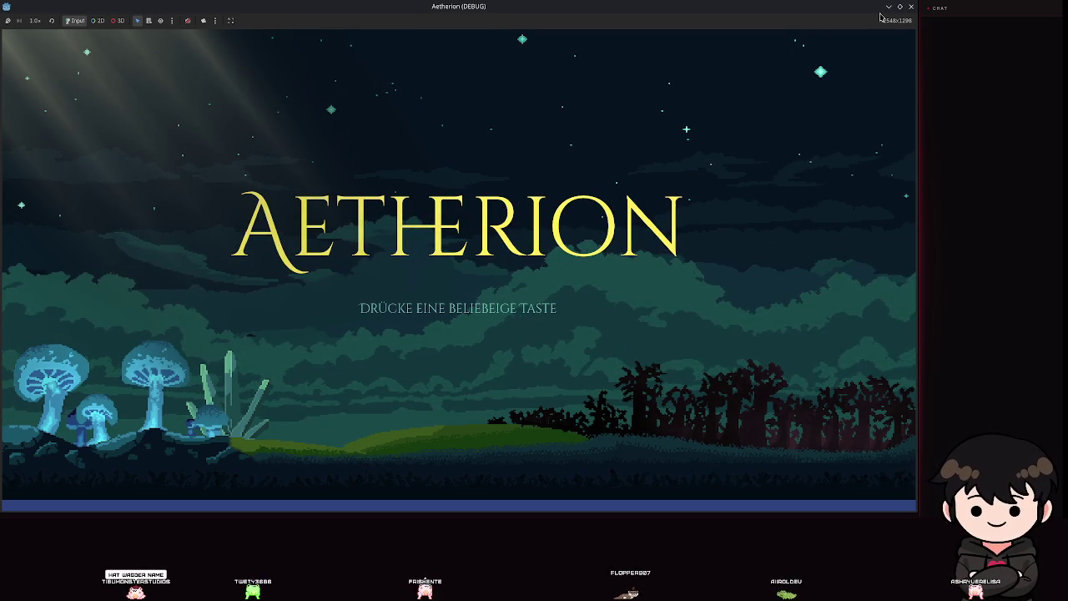
{"action": "left_click", "coordinate": [911, 6]}
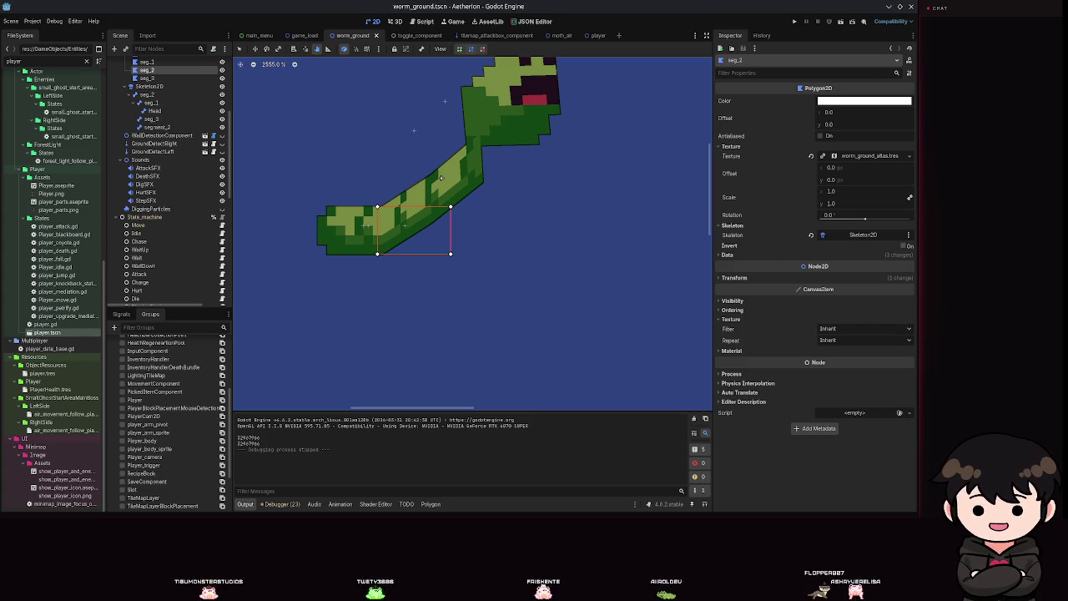
{"action": "key", "text": "ctrl+s"}
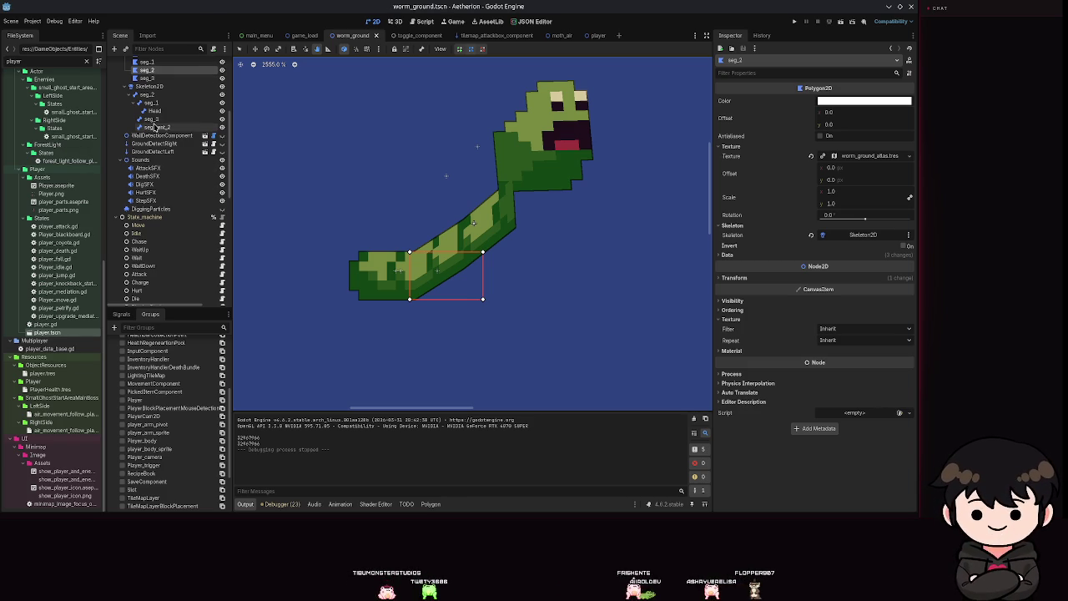
{"action": "left_click", "coordinate": [151, 119]}
{"action": "key", "text": "ctrl+s"}
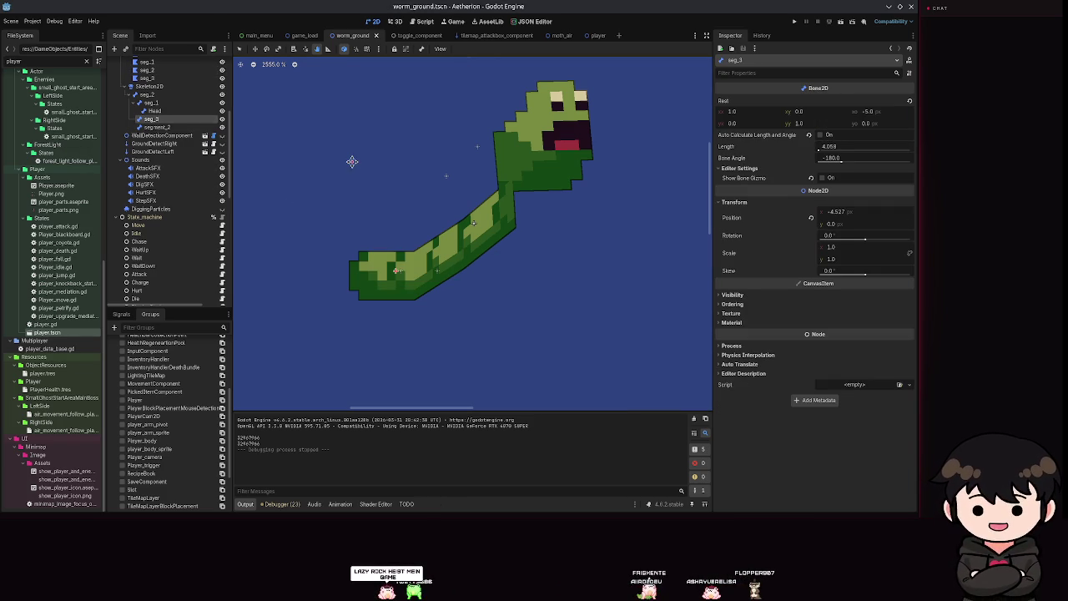
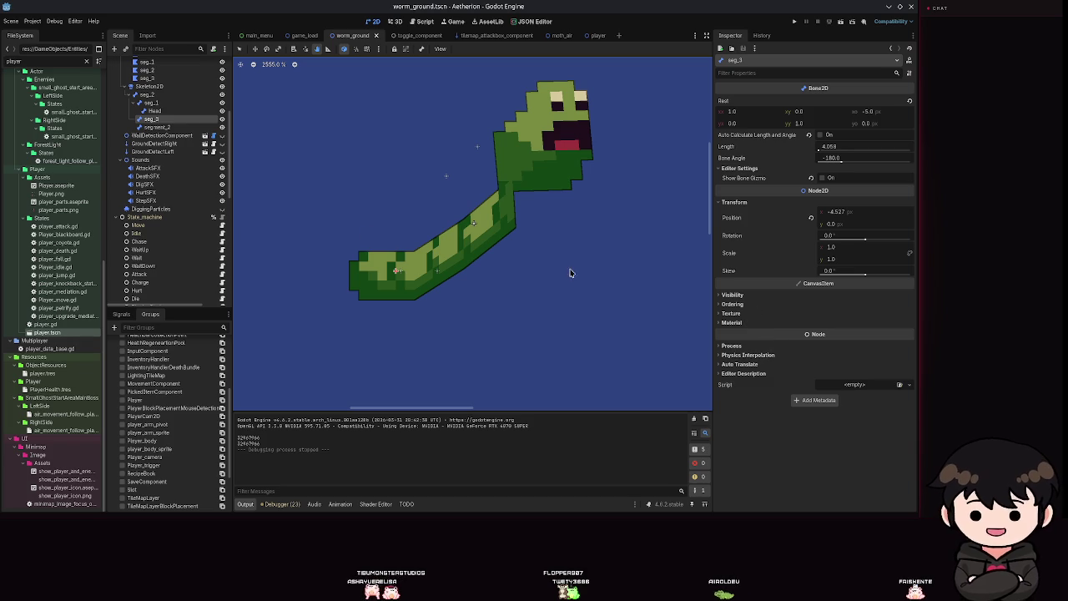
Select seg_2 under CanvasGroup, draw a triangle polygon over its texture, and save
{"action": "key", "text": "ctrl+s"}
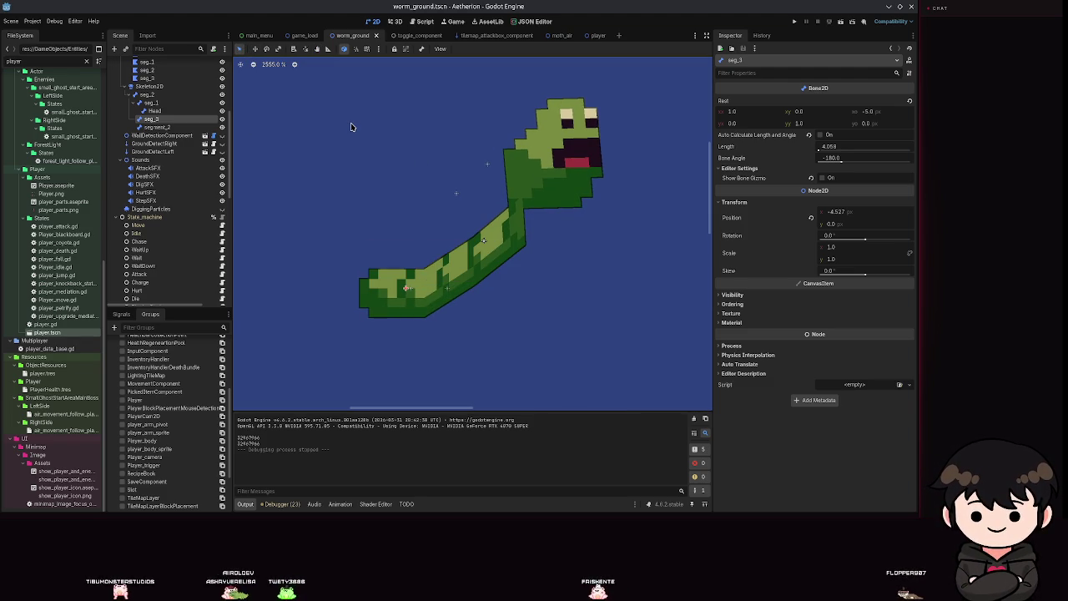
{"action": "scroll", "coordinate": [535, 301], "scroll_direction": "down", "scroll_amount": 1}
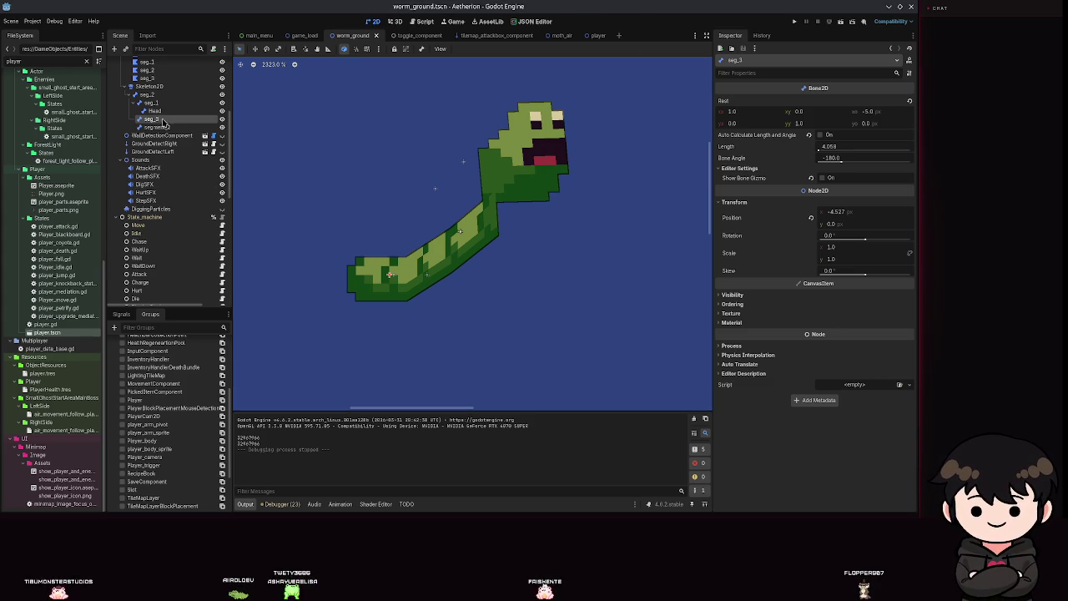
{"action": "scroll", "coordinate": [152, 166], "scroll_direction": "up", "scroll_amount": 3}
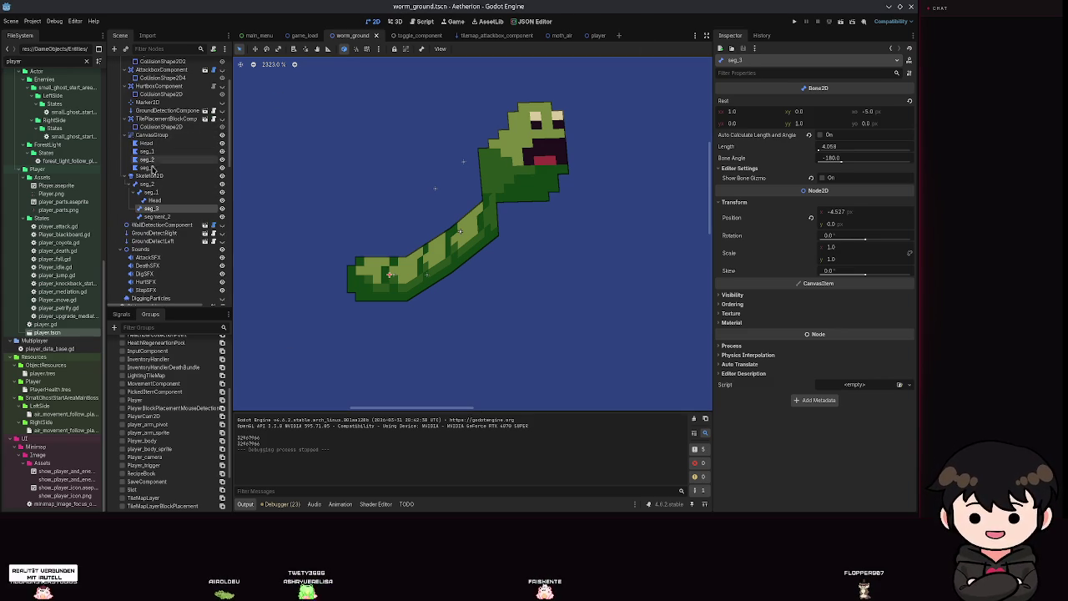
{"action": "left_click", "coordinate": [148, 160]}
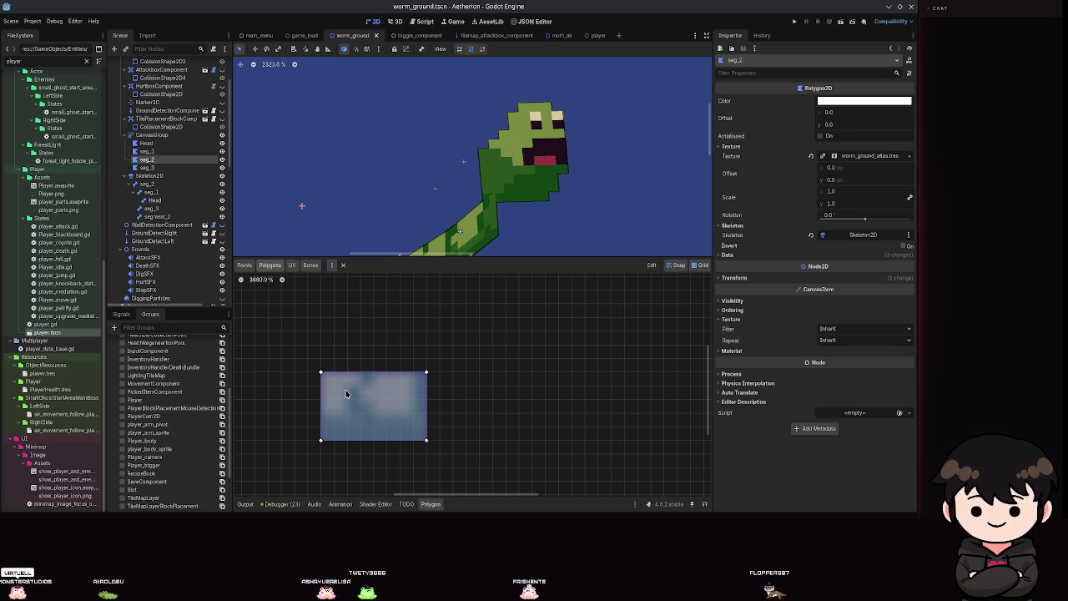
{"action": "left_click", "coordinate": [321, 440]}
{"action": "left_click", "coordinate": [426, 372]}
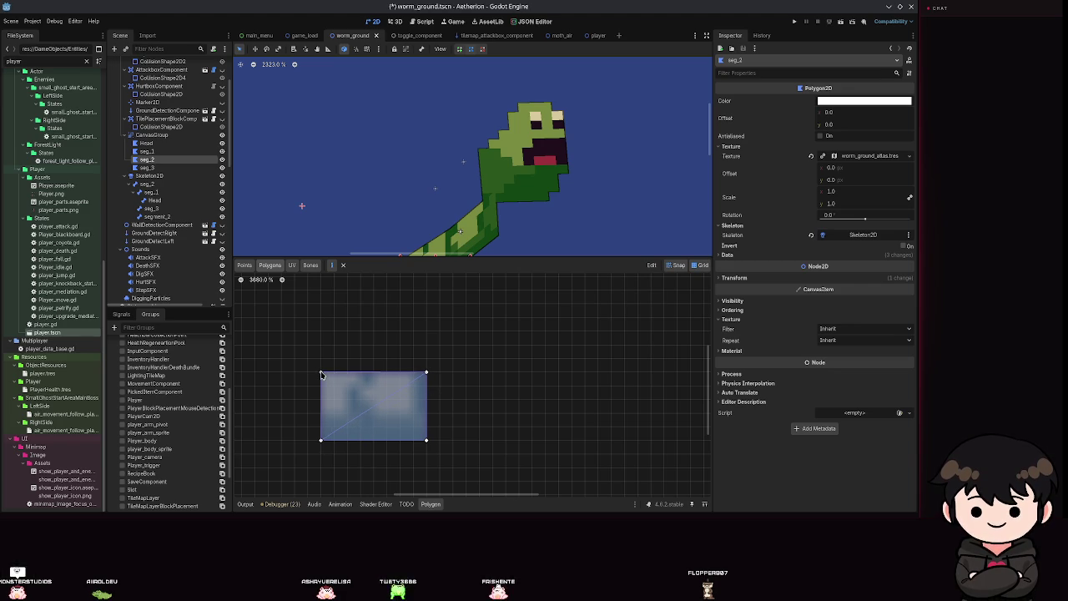
{"action": "key", "text": "ctrl+s"}
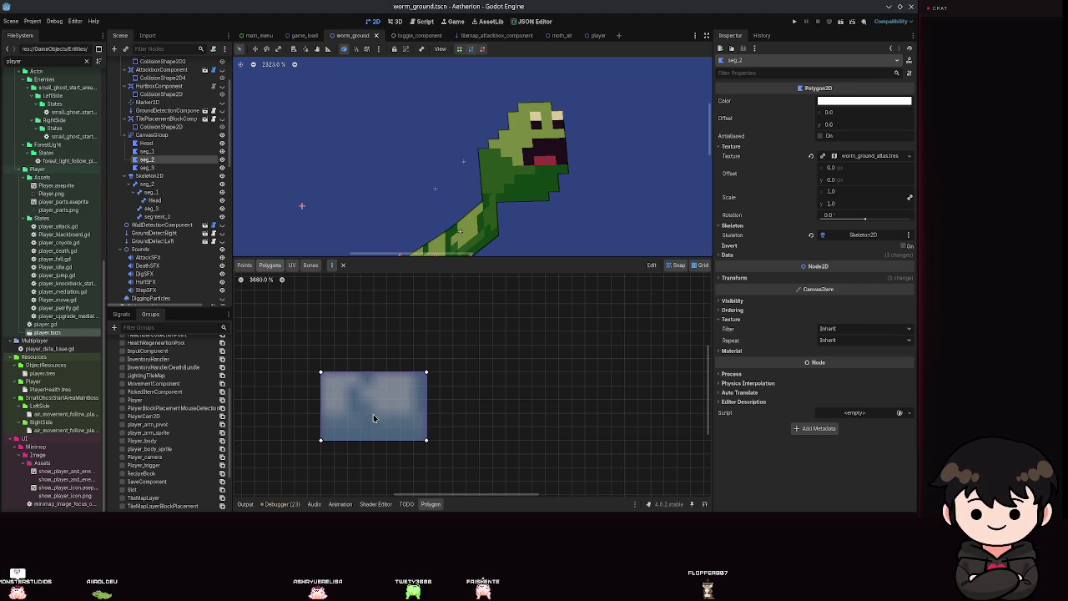
Clear seg_2's UV mapping with Edit > Clear UV, save, and view its UV layout
{"action": "left_click", "coordinate": [245, 265]}
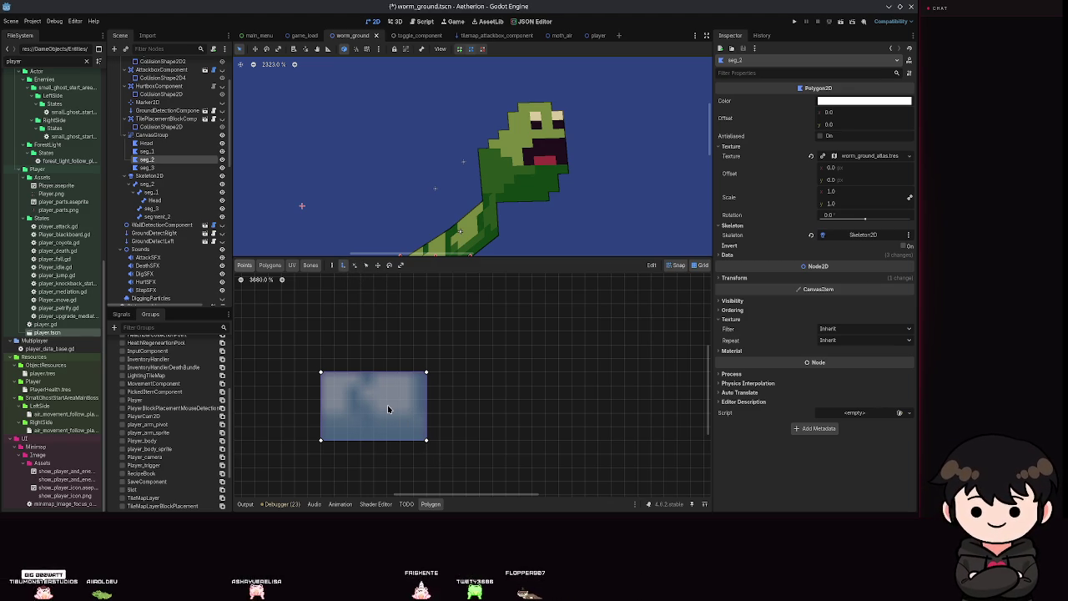
{"action": "left_click", "coordinate": [278, 264]}
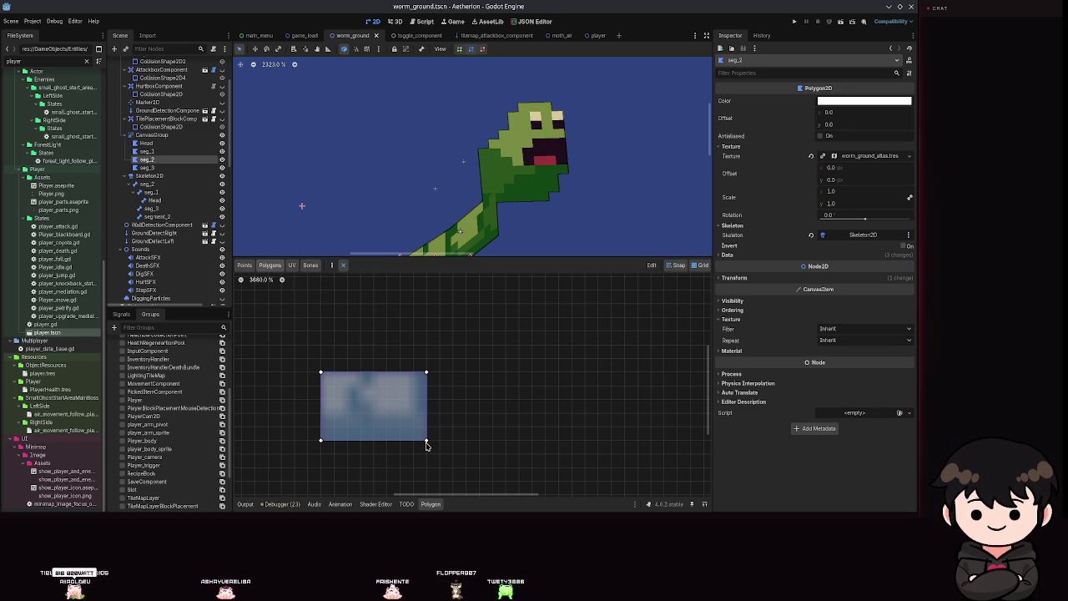
{"action": "left_click", "coordinate": [652, 265]}
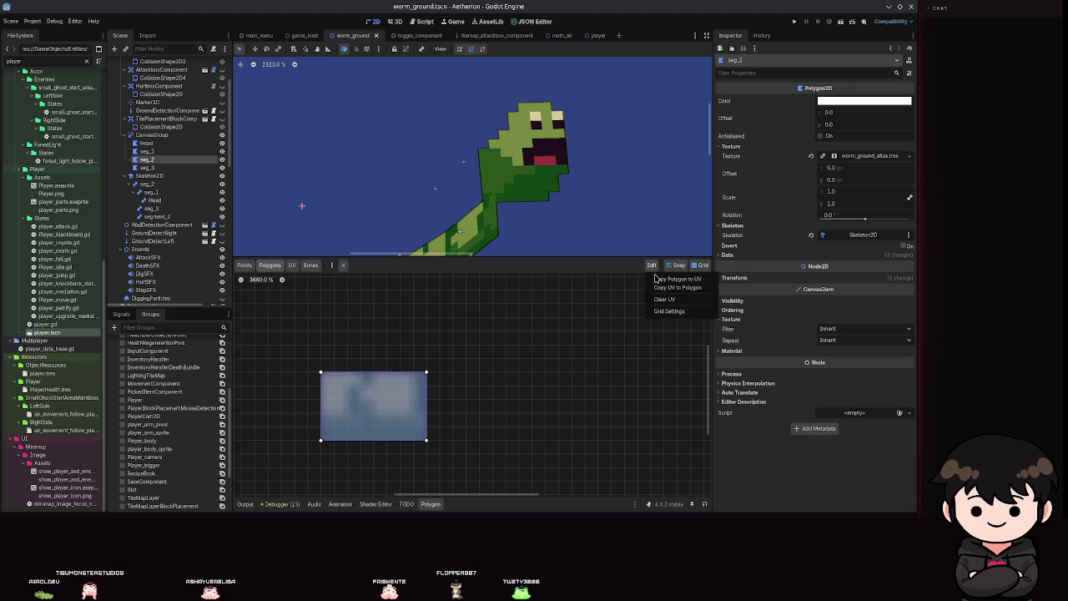
{"action": "left_click", "coordinate": [667, 301]}
{"action": "key", "text": "ctrl+s"}
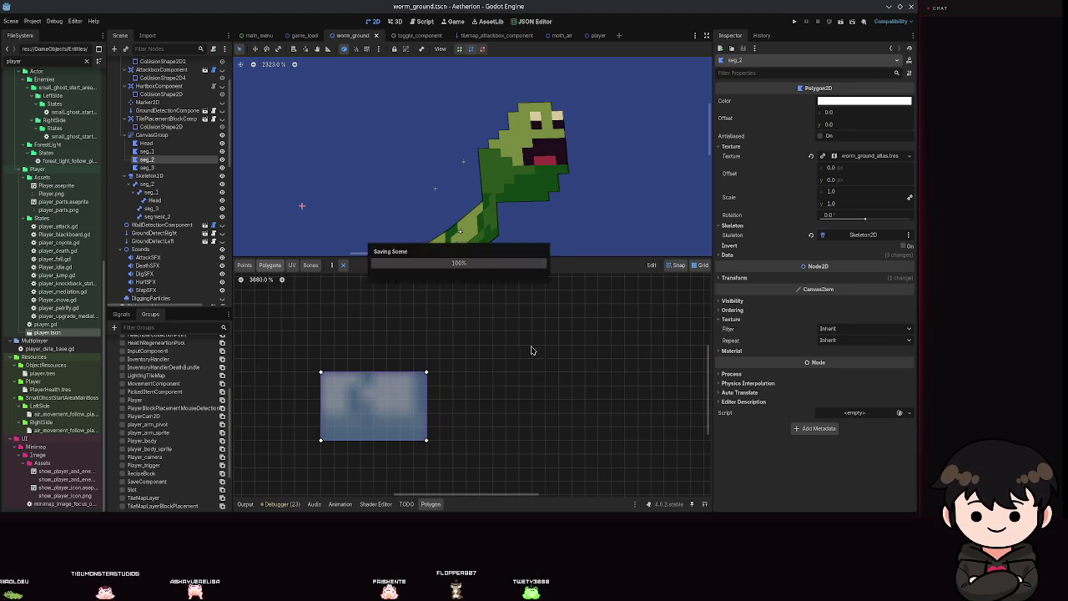
{"action": "left_click", "coordinate": [291, 264]}
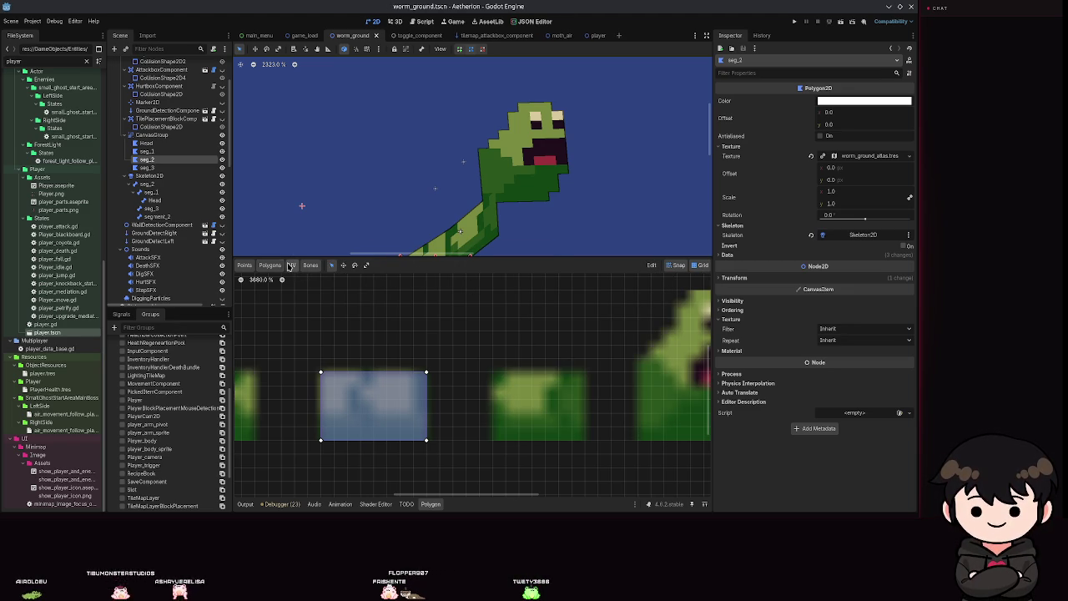
Try pulling seg_2's top-right UV vertex toward the diagonal, undoing each move
{"action": "left_click_drag", "start_coordinate": [425, 371], "coordinate": [372, 408]}
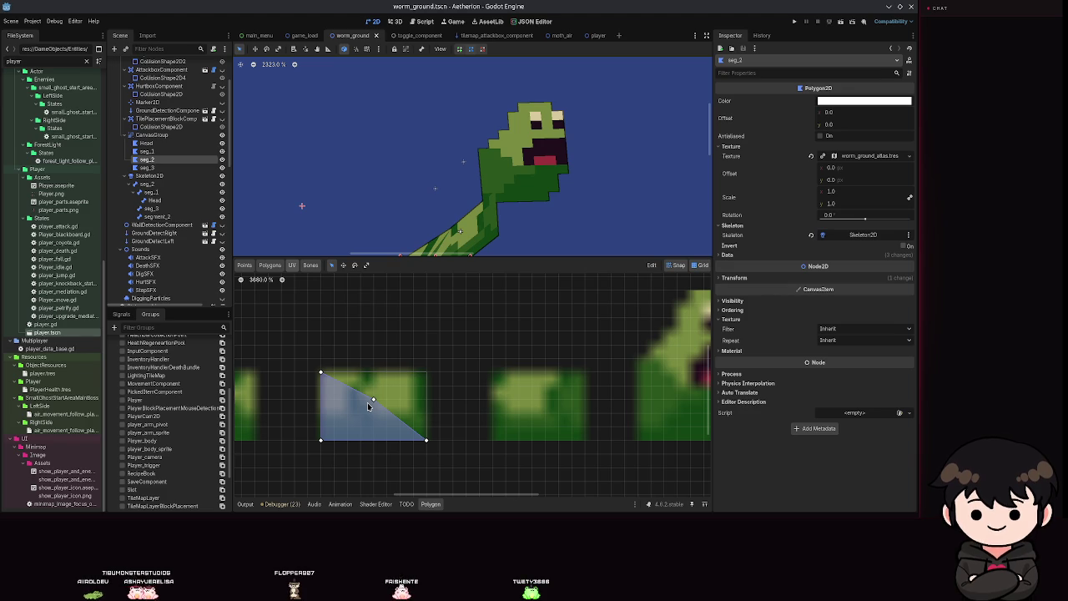
{"action": "key", "text": "ctrl+z"}
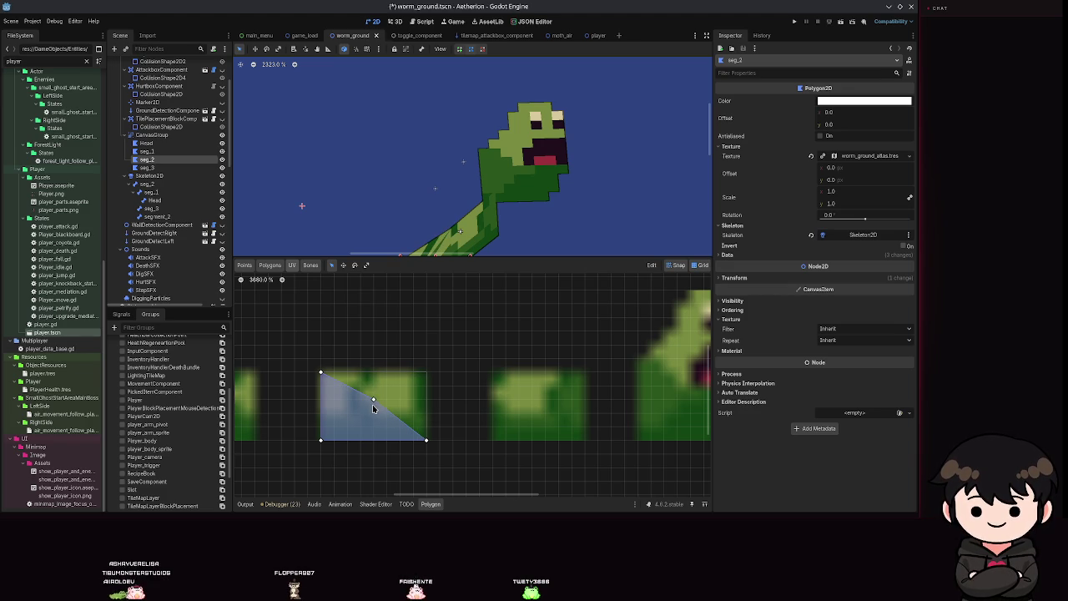
{"action": "key", "text": "ctrl+z"}
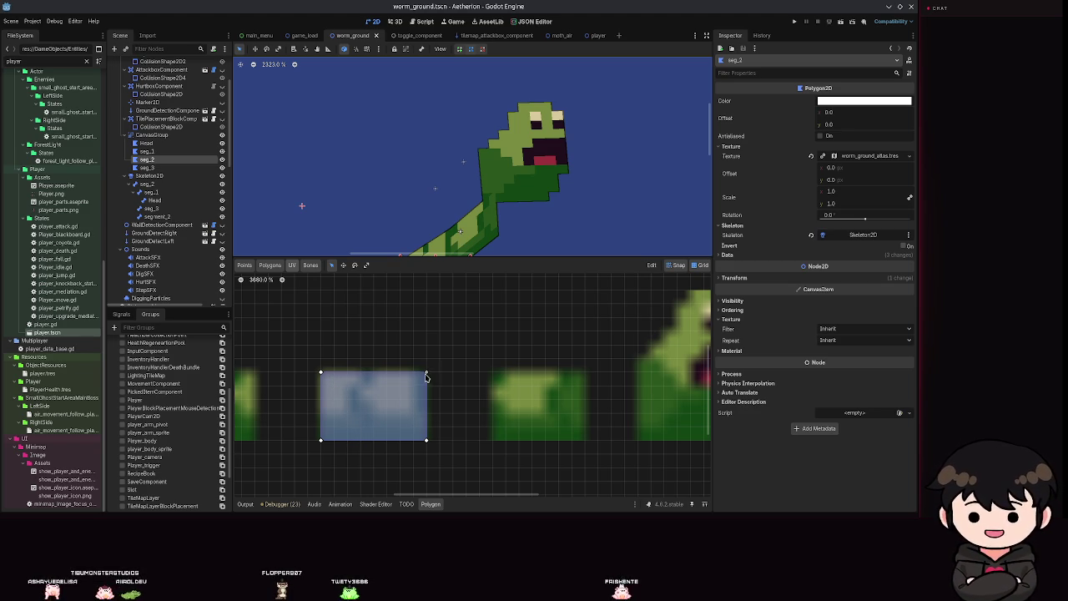
{"action": "mouse_move", "coordinate": [426, 377]}
{"action": "left_mouse_down"}
{"action": "mouse_move", "coordinate": [375, 404]}
{"action": "mouse_move", "coordinate": [392, 420]}
{"action": "mouse_move", "coordinate": [376, 404]}
{"action": "left_mouse_up"}
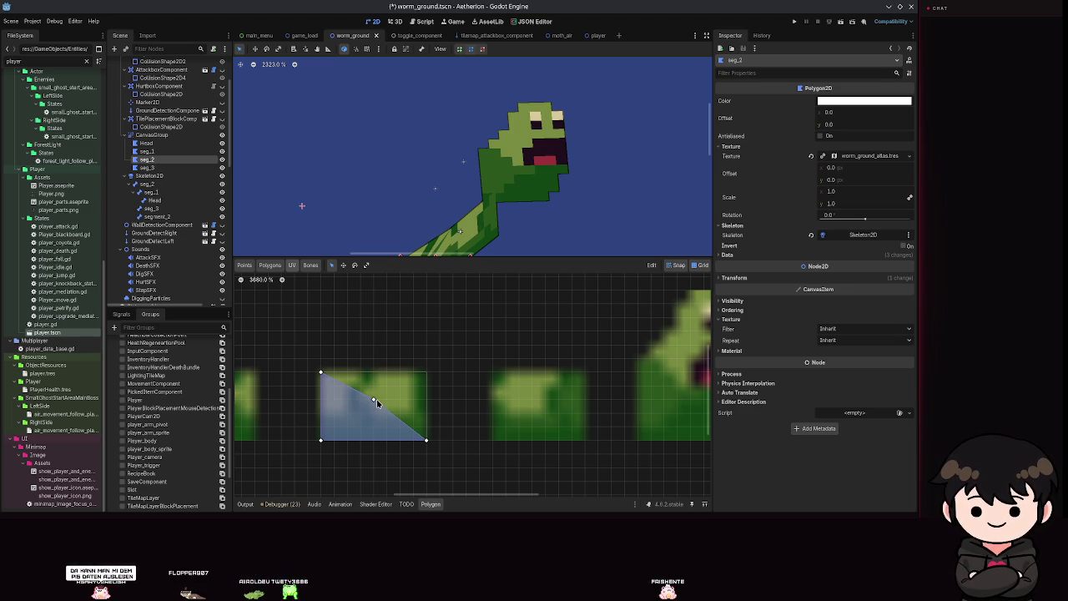
{"action": "key", "text": "ctrl+z"}
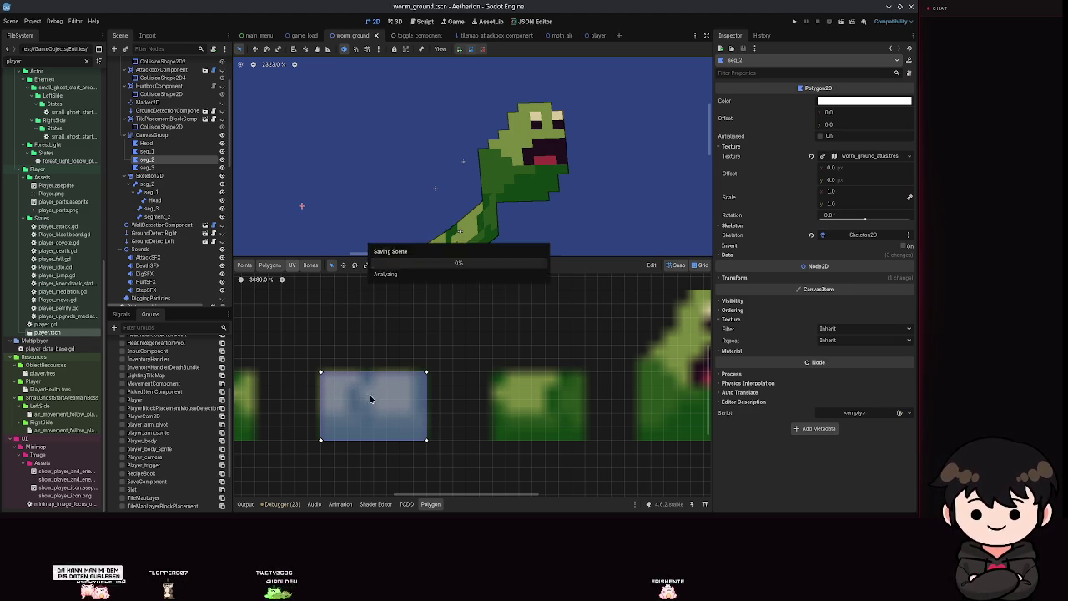
Draw upper-left and lower-right triangles across seg_2's diagonal and save the scene
{"action": "left_click", "coordinate": [262, 266]}
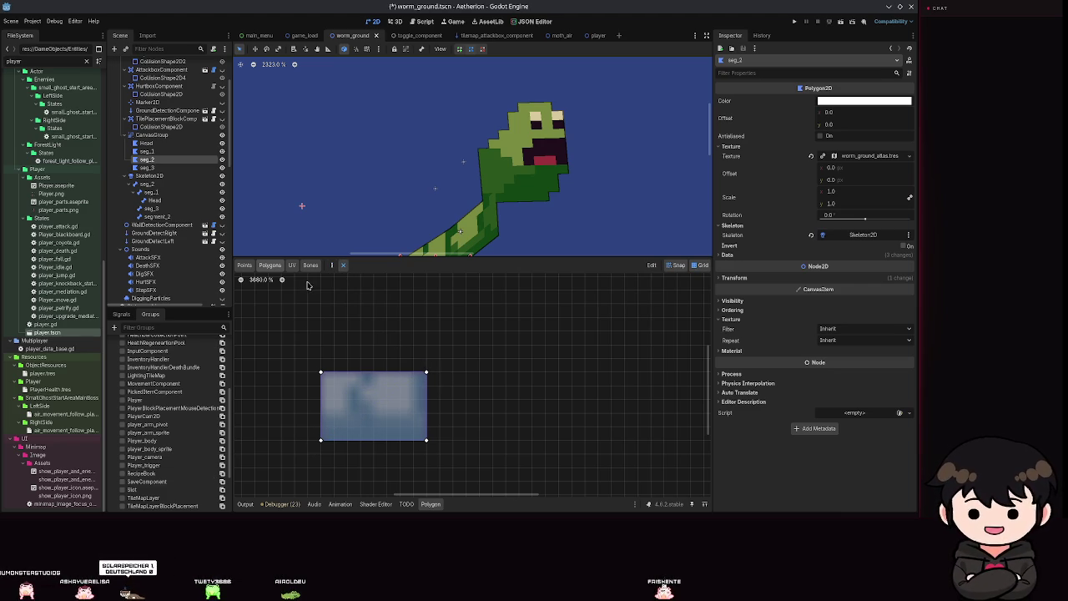
{"action": "left_click", "coordinate": [426, 372]}
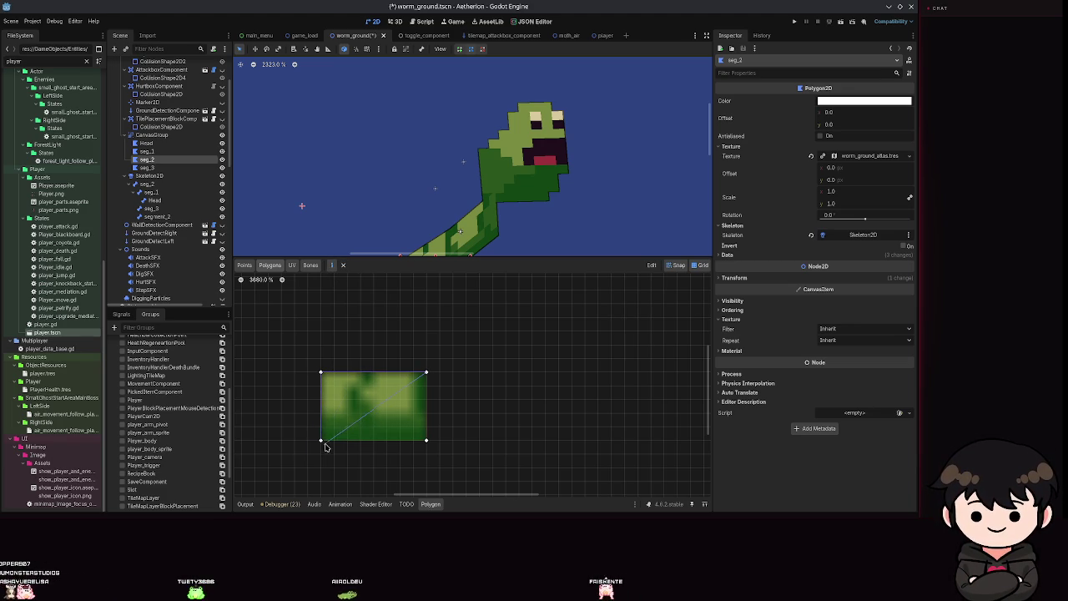
{"action": "left_click", "coordinate": [321, 440]}
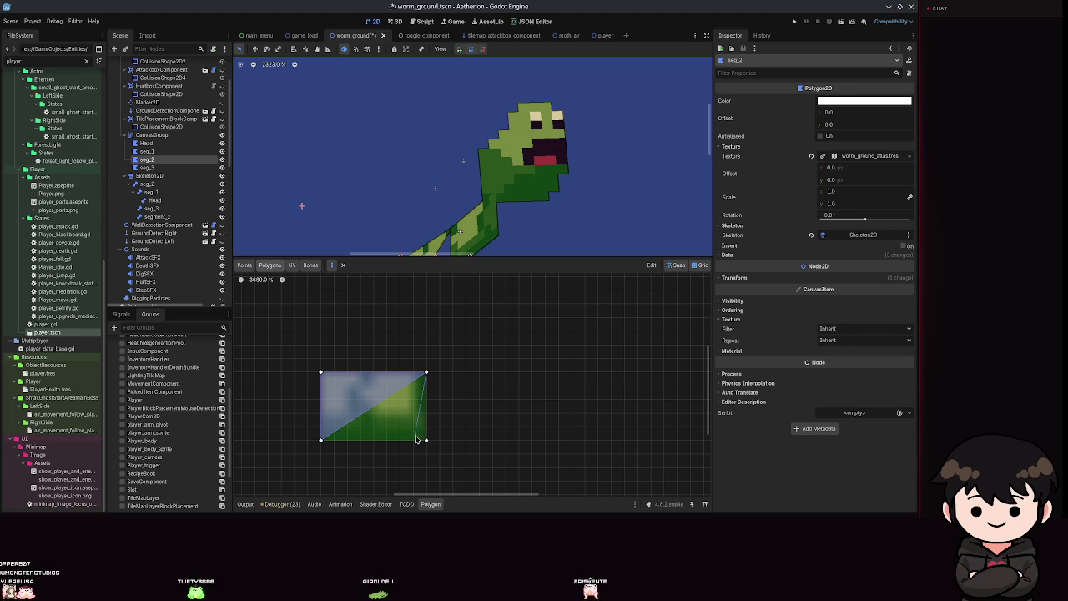
{"action": "left_click", "coordinate": [321, 440]}
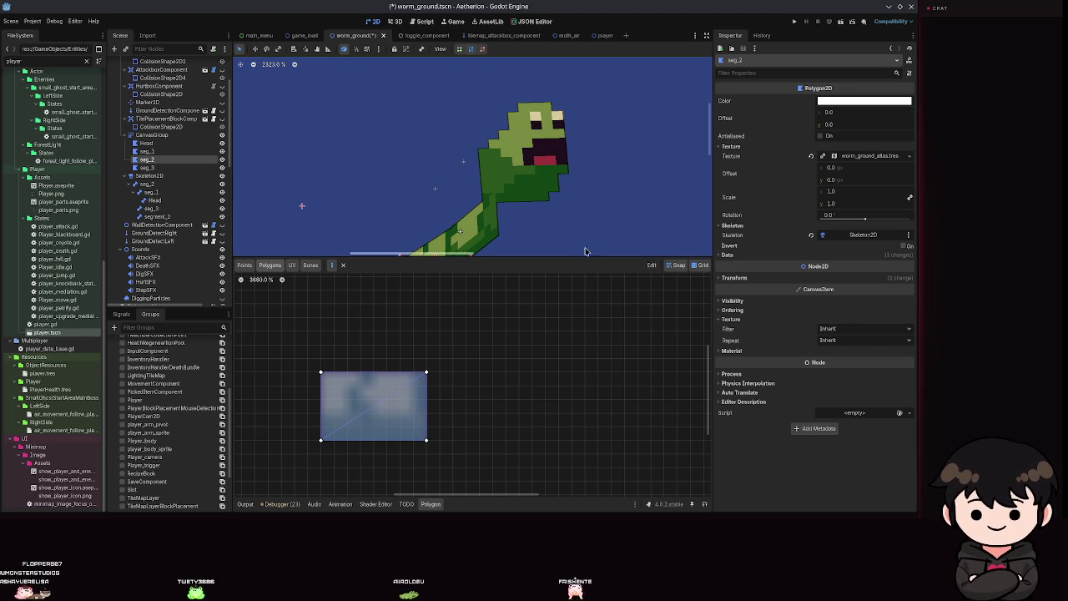
{"action": "scroll", "coordinate": [591, 110], "scroll_direction": "down", "scroll_amount": 4}
{"action": "key", "text": "ctrl+s"}
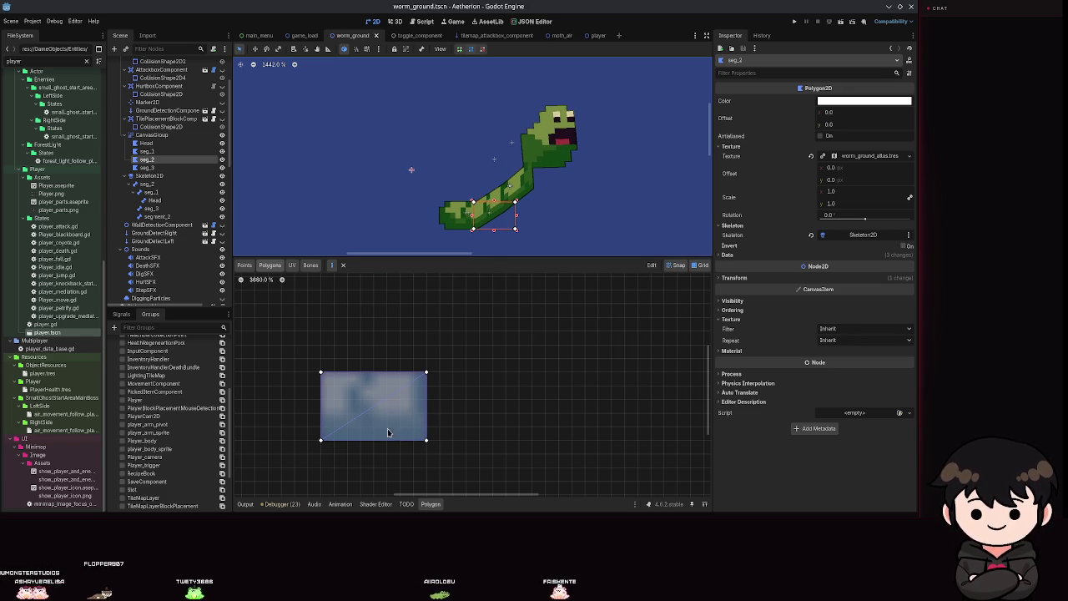
Try replacing seg_3's rectangle with a triangle, undo it, save, and select seg_1
{"action": "left_click", "coordinate": [159, 168]}
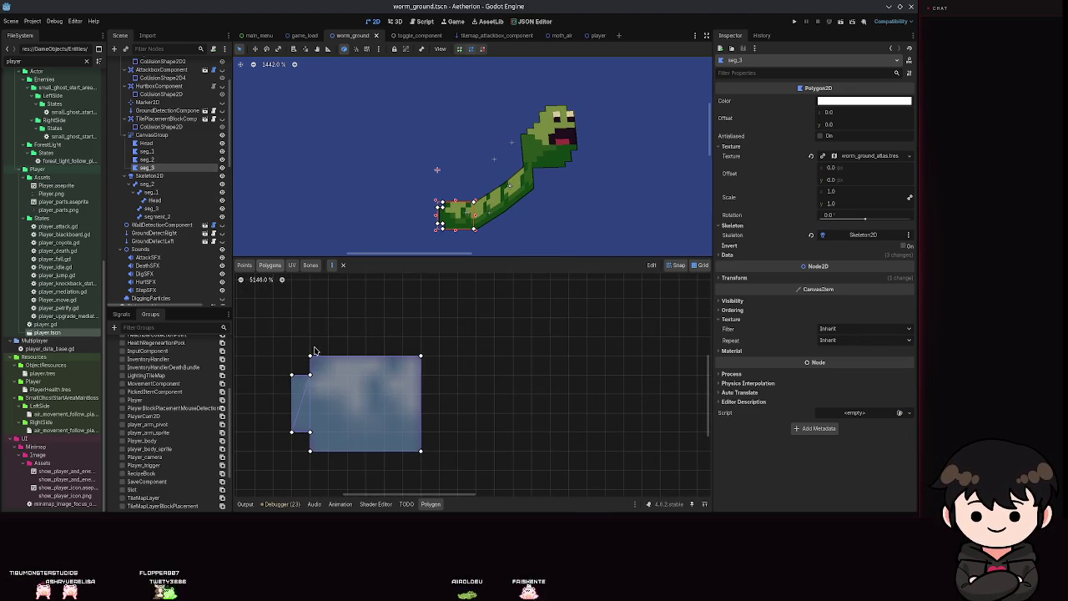
{"action": "right_click", "coordinate": [319, 360]}
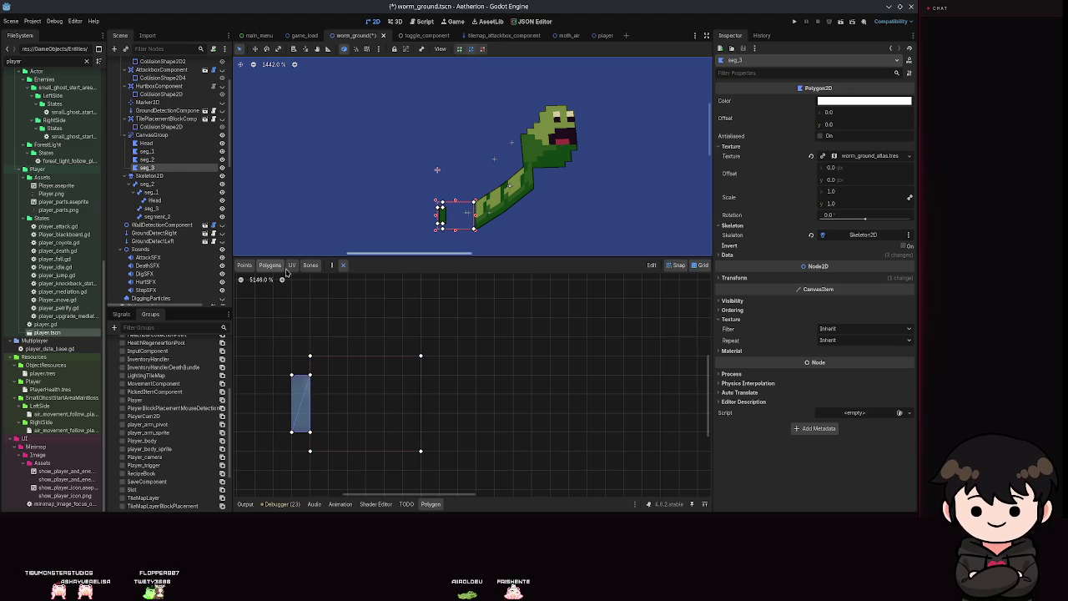
{"action": "left_click", "coordinate": [331, 265]}
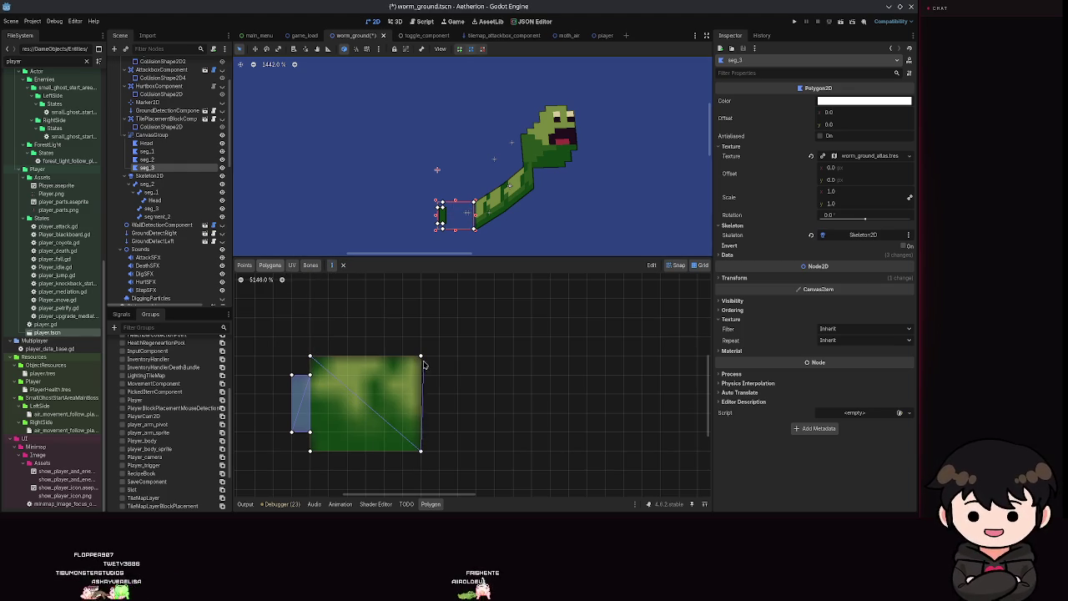
{"action": "left_click", "coordinate": [310, 358]}
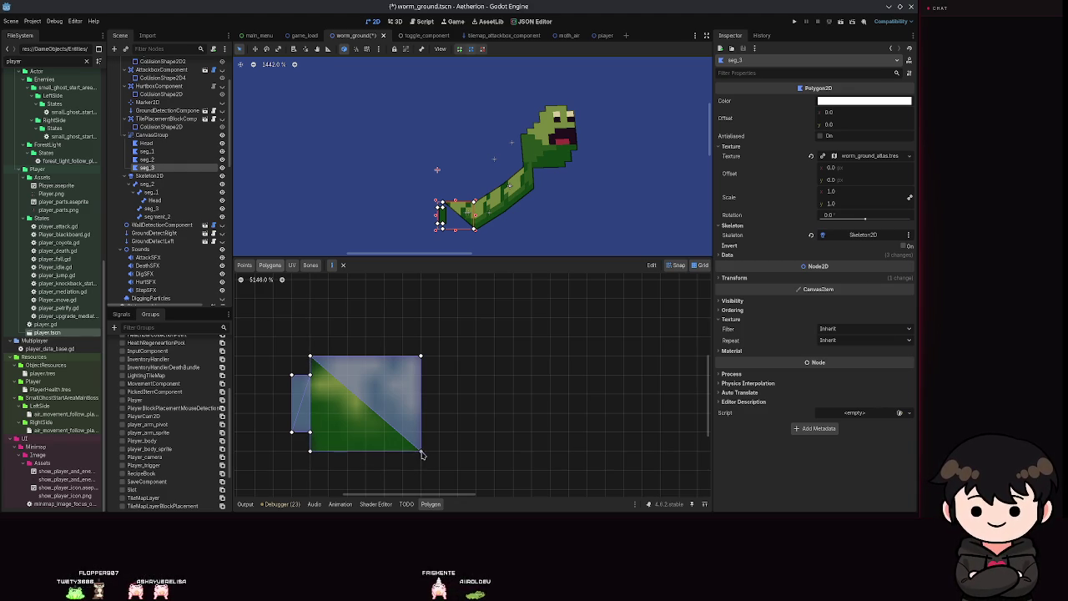
{"action": "key", "text": "ctrl+z"}
{"action": "key", "text": "ctrl+s"}
{"action": "left_click", "coordinate": [147, 151]}
{"action": "scroll", "coordinate": [538, 410], "scroll_direction": "up", "scroll_amount": 2}
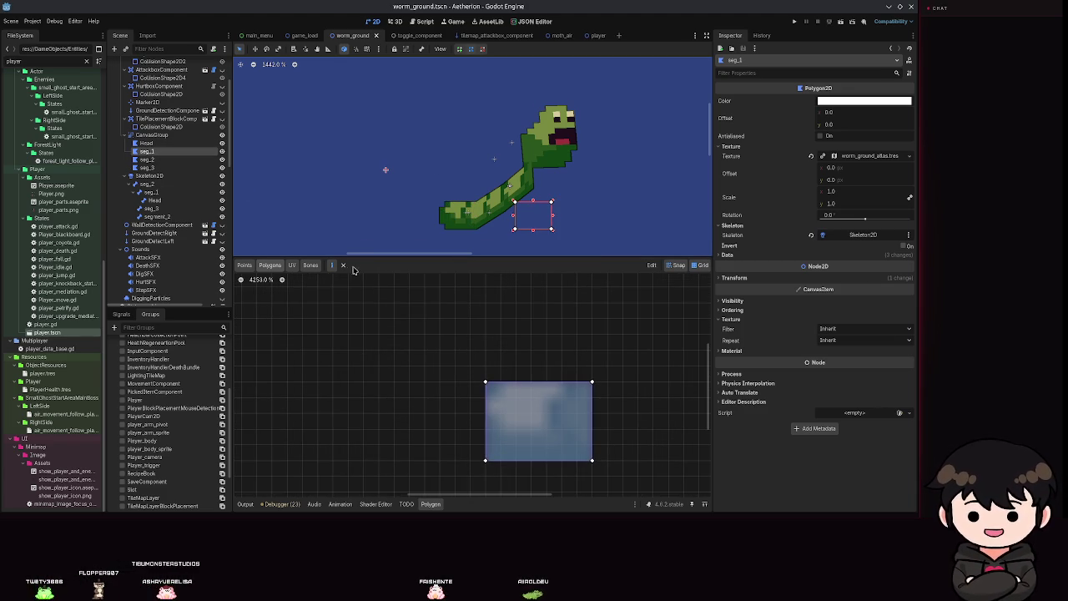
Draw seg_1's first triangle from its top-left, top-right and bottom-left corners
{"action": "left_click", "coordinate": [486, 383]}
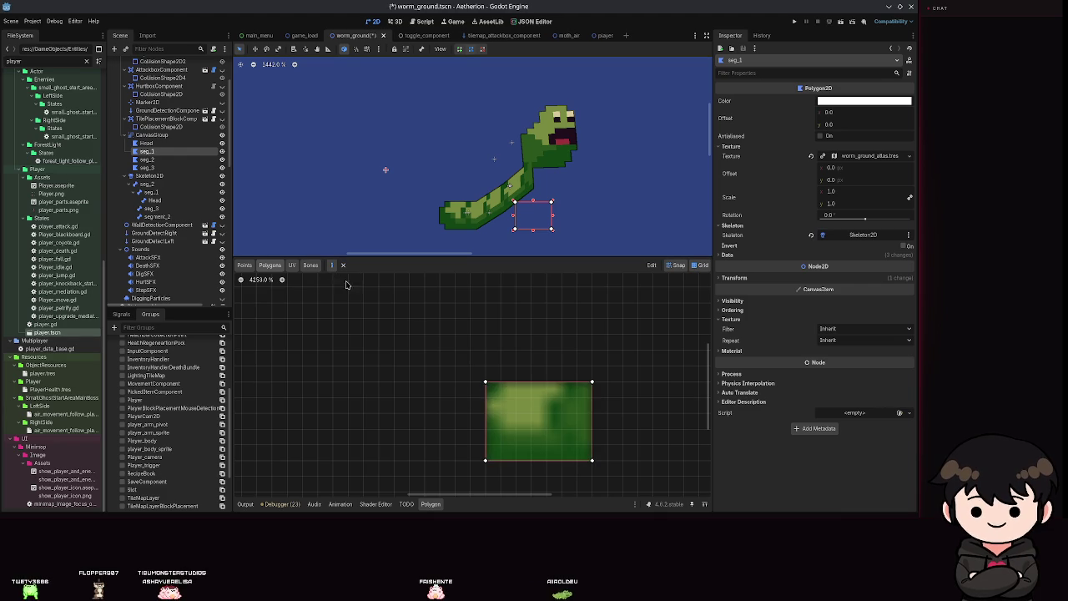
{"action": "left_click", "coordinate": [484, 382]}
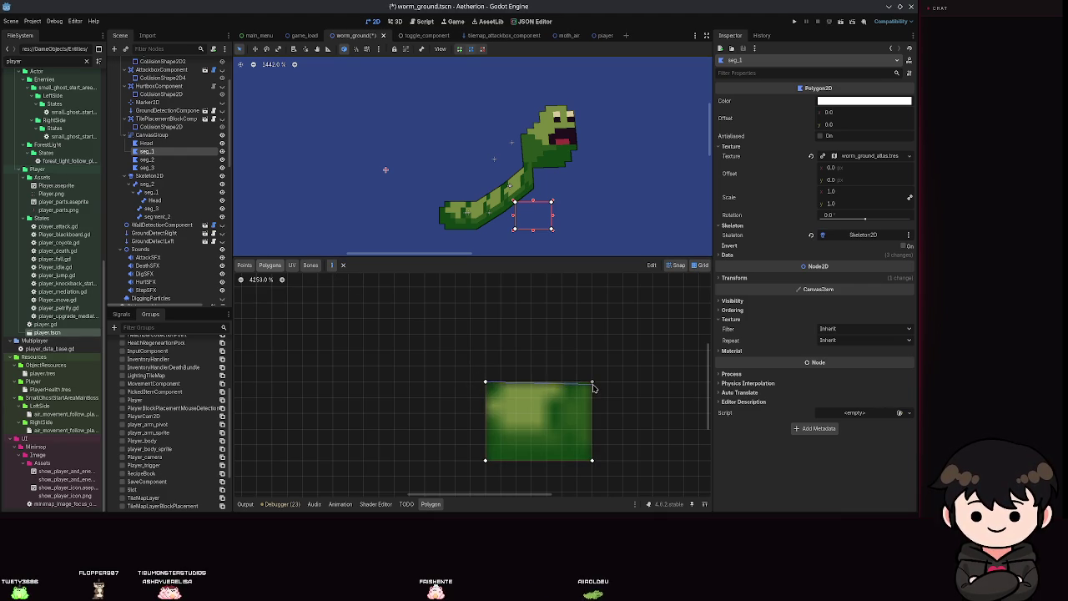
{"action": "left_click", "coordinate": [591, 382]}
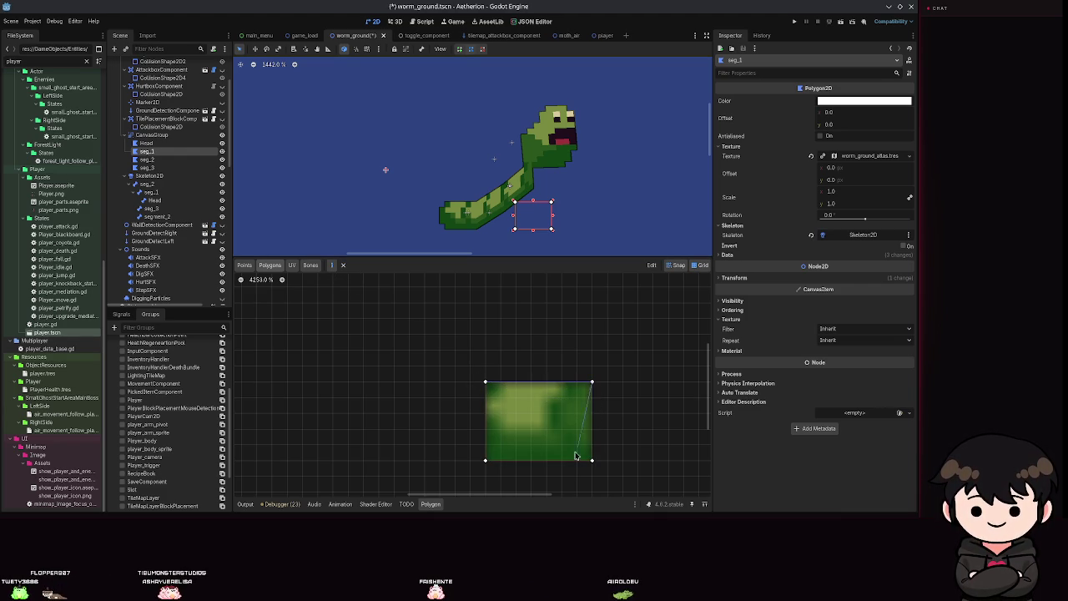
{"action": "left_click", "coordinate": [485, 459]}
{"action": "left_click", "coordinate": [485, 382]}
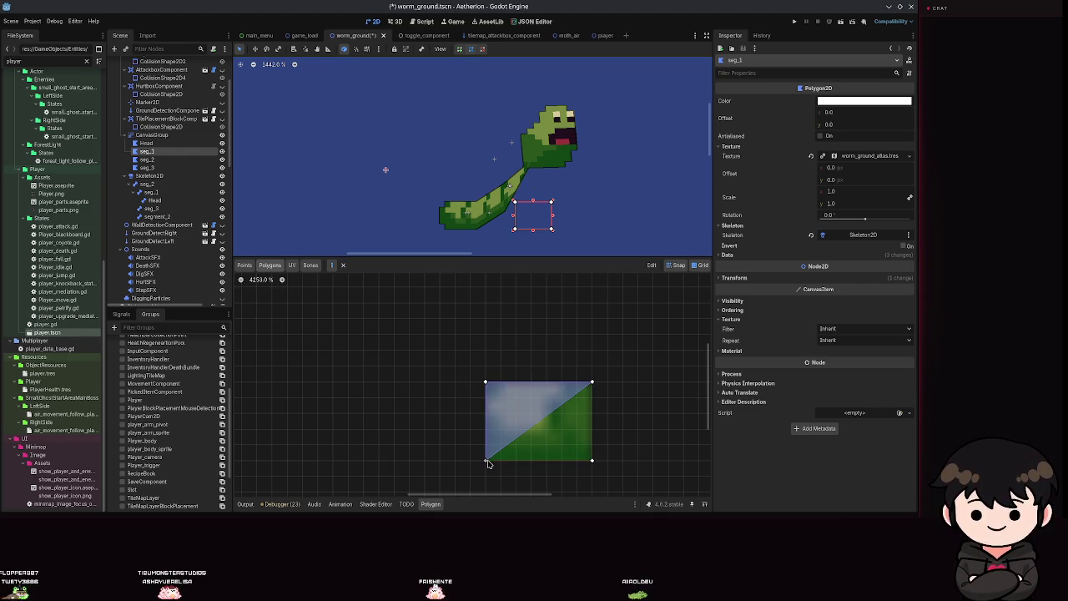
Draw the second triangle from top-right, bottom-right and bottom-left corners, then save the scene
{"action": "left_click", "coordinate": [591, 383]}
{"action": "left_click", "coordinate": [591, 460]}
{"action": "left_click", "coordinate": [484, 460]}
{"action": "left_click", "coordinate": [592, 382]}
{"action": "key", "text": "ctrl+s"}
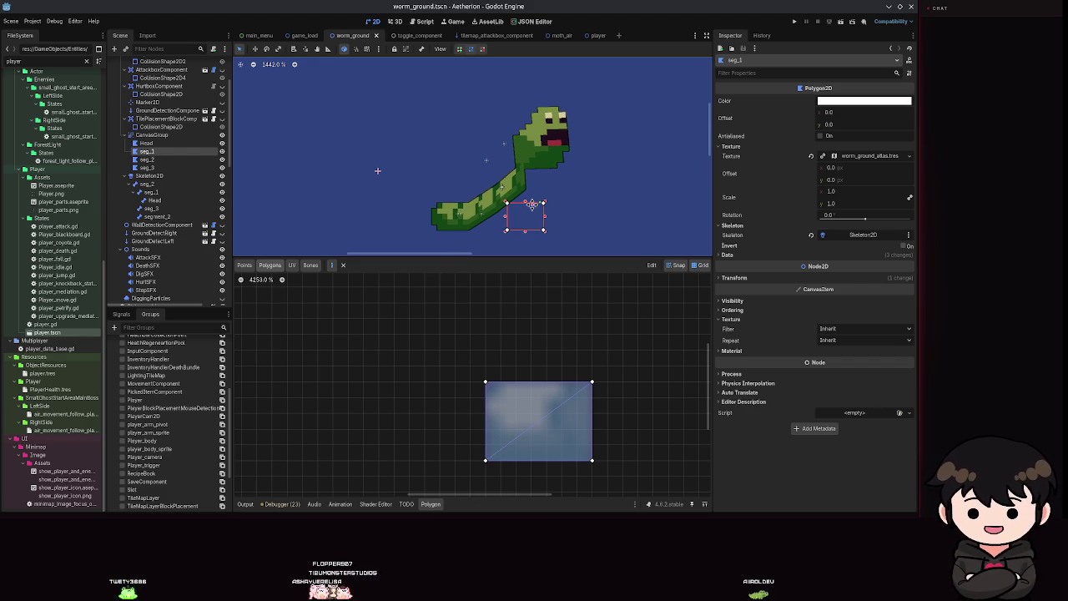
{"action": "left_click_drag", "start_coordinate": [519, 196], "coordinate": [424, 161]}
{"action": "key", "text": "ctrl+s"}
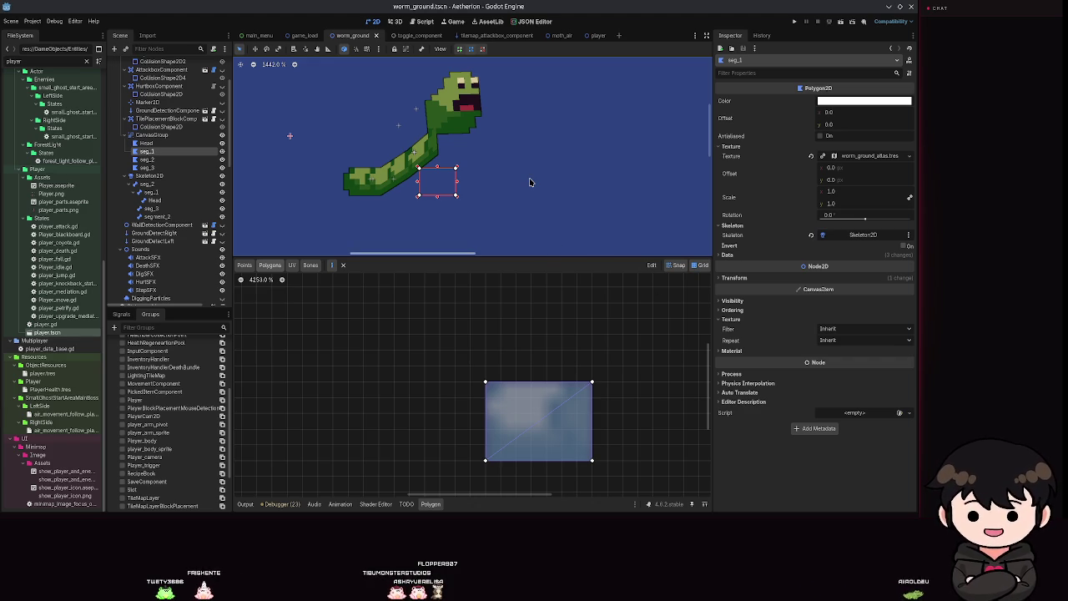
Compare the Head polygon and a Skeleton2D bone, then return to seg_3's polygon editor
{"action": "left_click", "coordinate": [149, 159]}
{"action": "left_click", "coordinate": [160, 155]}
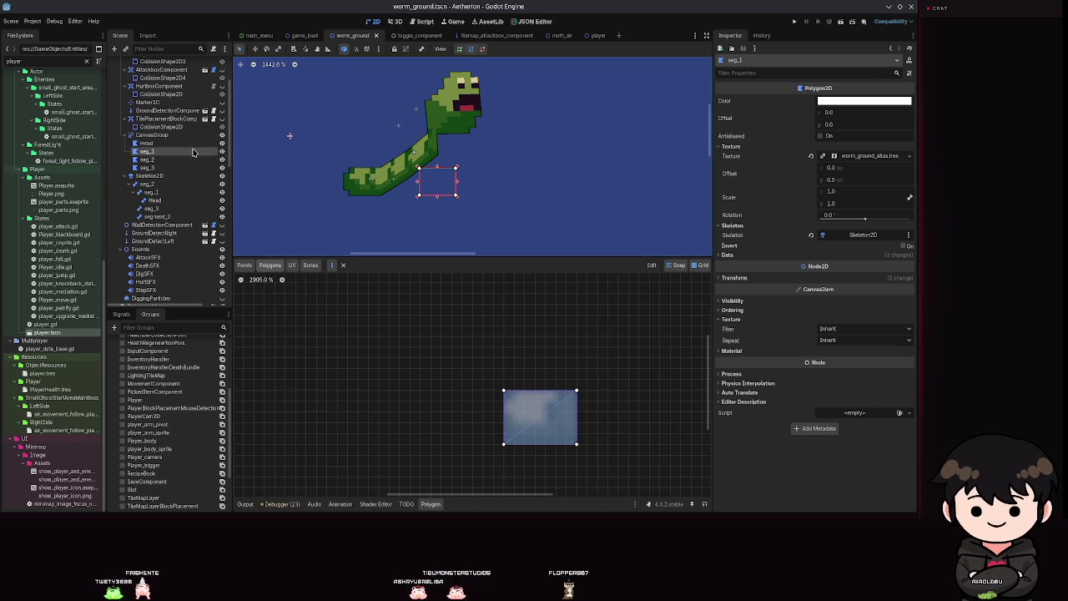
{"action": "left_click", "coordinate": [147, 143]}
{"action": "scroll", "coordinate": [662, 349], "scroll_direction": "up", "scroll_amount": 2}
{"action": "scroll", "coordinate": [509, 375], "scroll_direction": "down", "scroll_amount": 3}
{"action": "scroll", "coordinate": [477, 424], "scroll_direction": "up", "scroll_amount": 3}
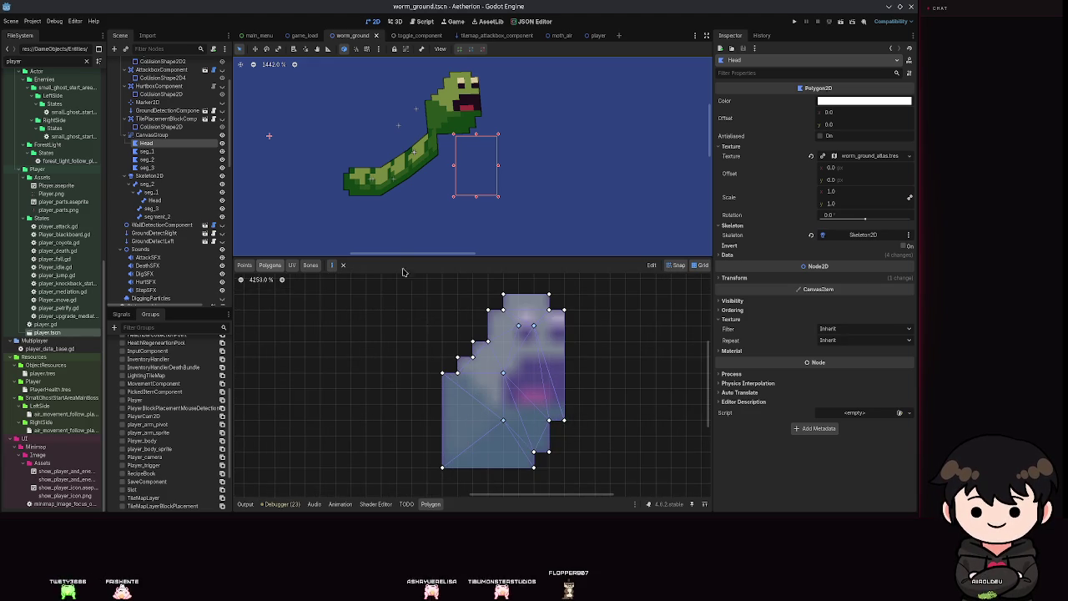
{"action": "left_click", "coordinate": [148, 168]}
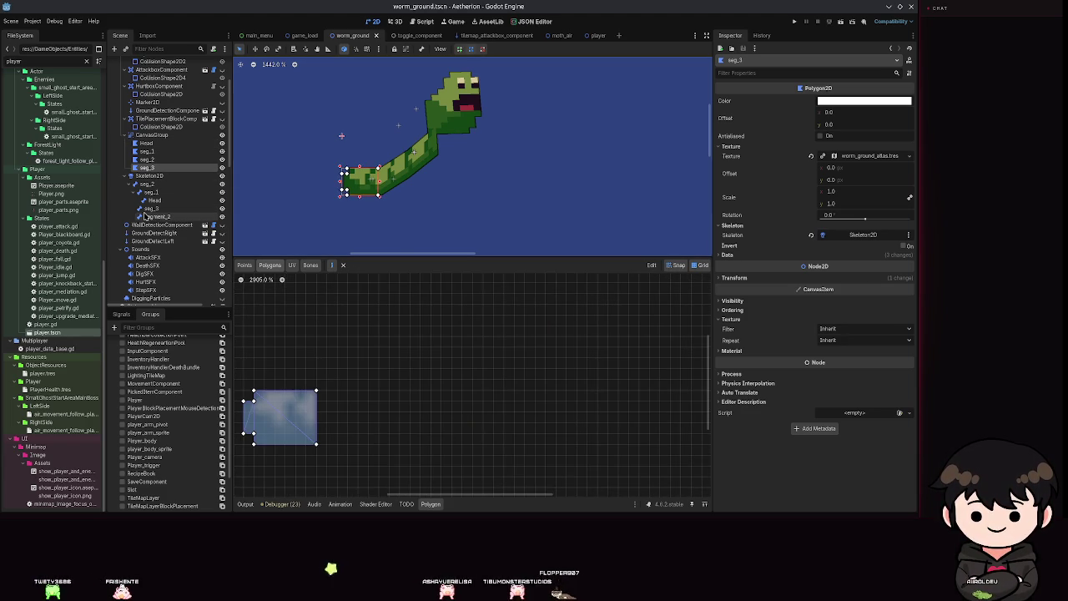
{"action": "left_click", "coordinate": [149, 216]}
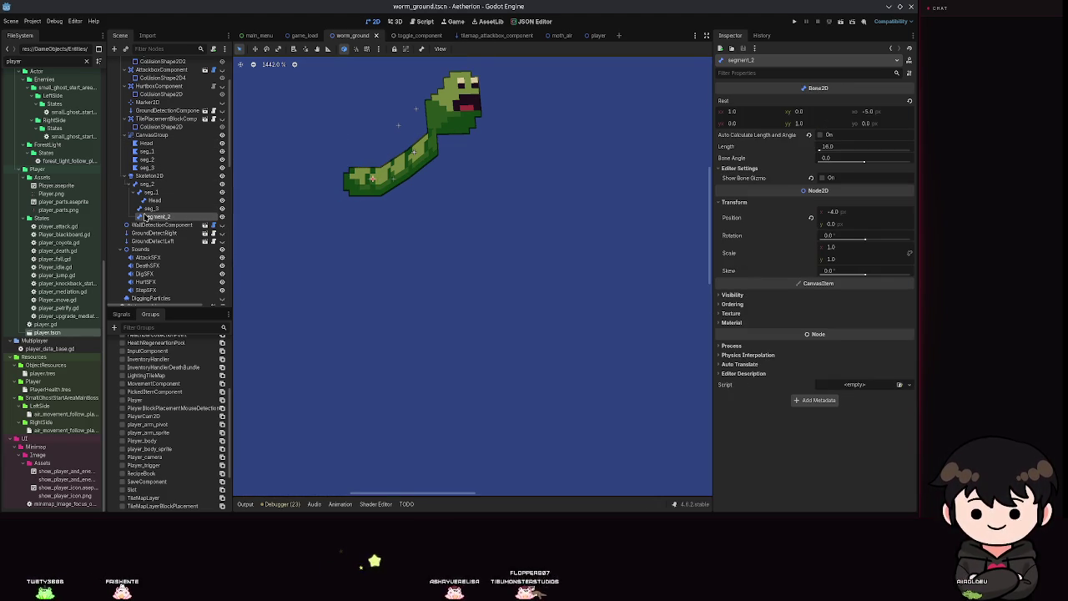
{"action": "left_click", "coordinate": [150, 168]}
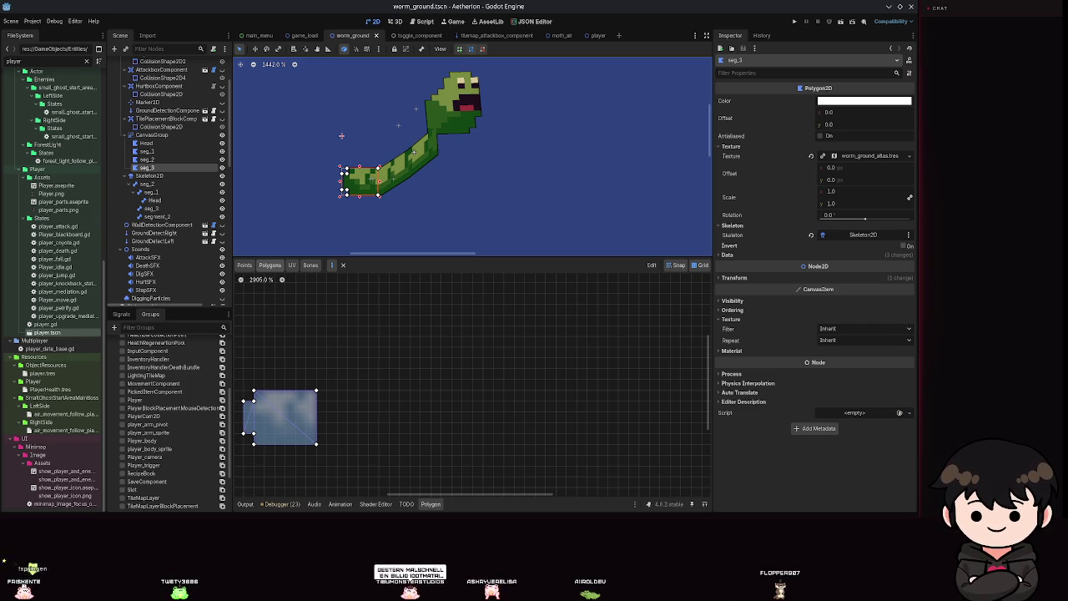
Delete seg_3's two diagonal triangles and select the Create tool in the Points view
{"action": "left_click_drag", "start_coordinate": [275, 420], "coordinate": [365, 369]}
{"action": "scroll", "coordinate": [359, 365], "scroll_direction": "up", "scroll_amount": 7}
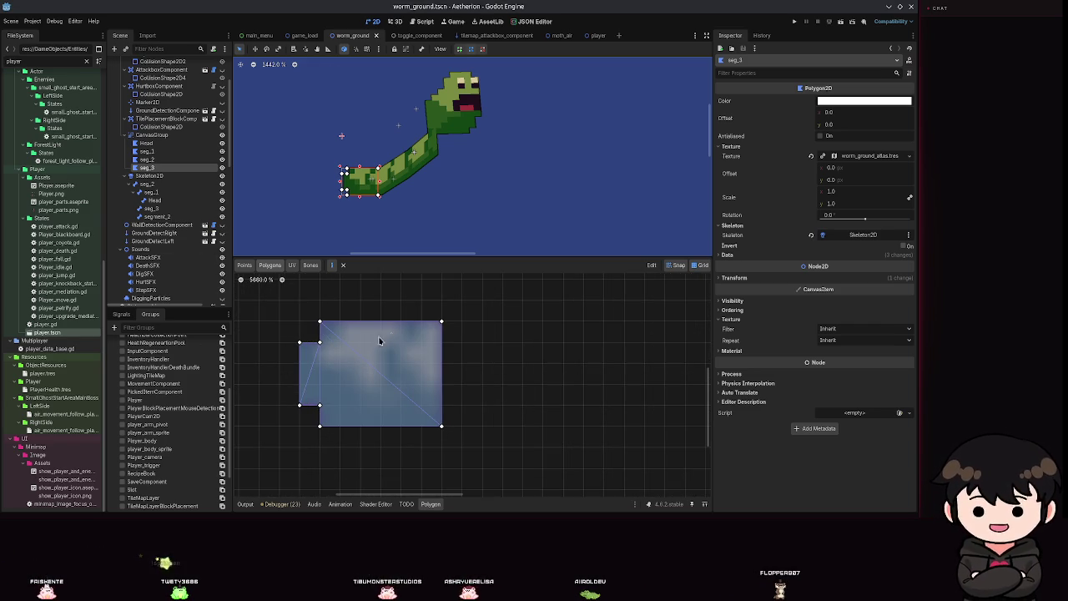
{"action": "right_click", "coordinate": [439, 323]}
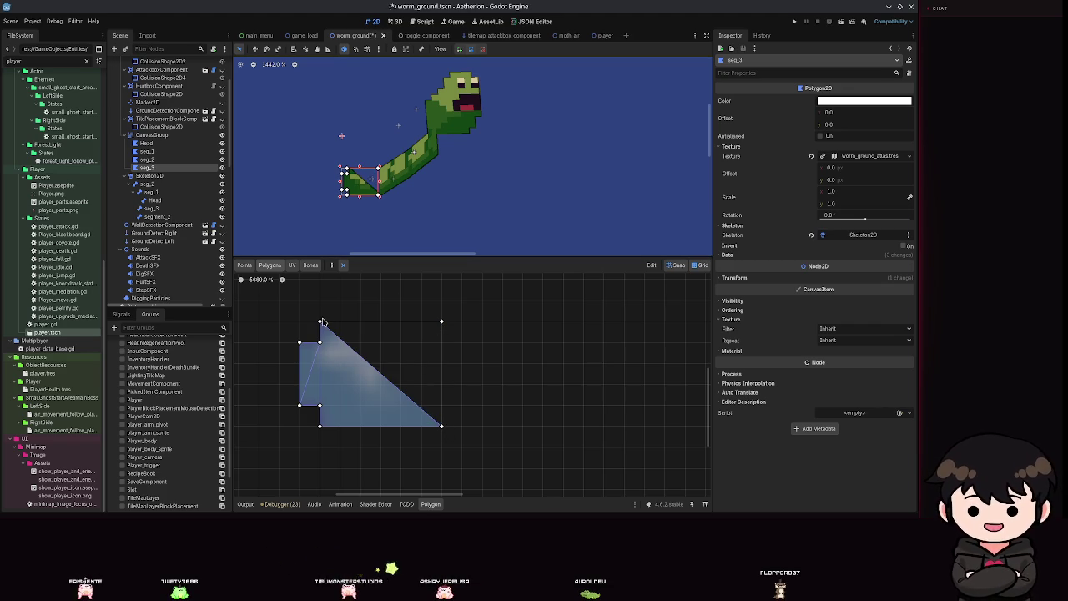
{"action": "right_click", "coordinate": [325, 358]}
{"action": "left_click", "coordinate": [252, 265]}
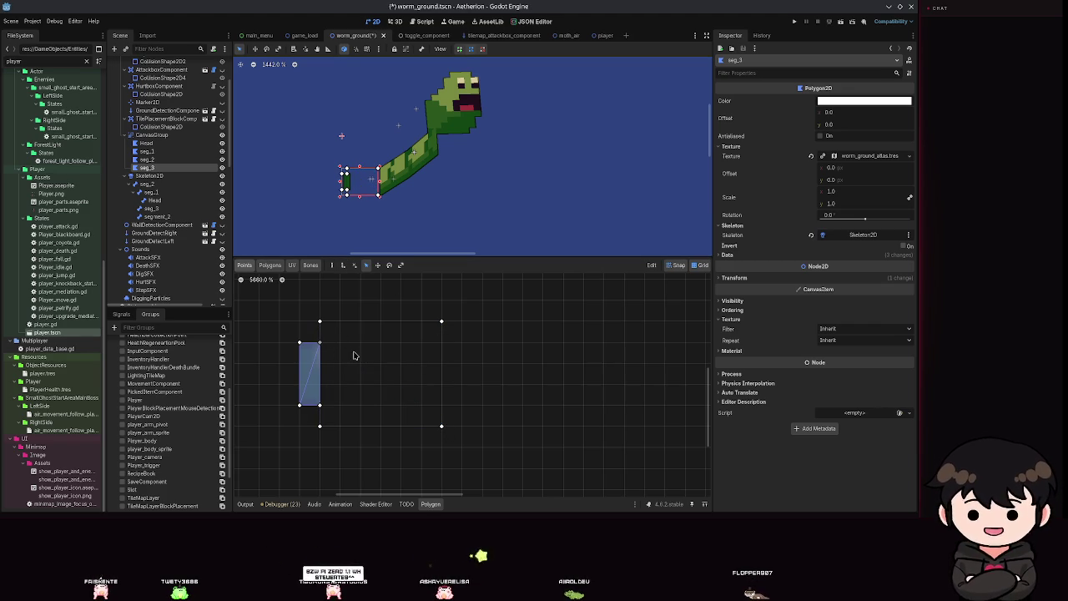
{"action": "left_click", "coordinate": [342, 265]}
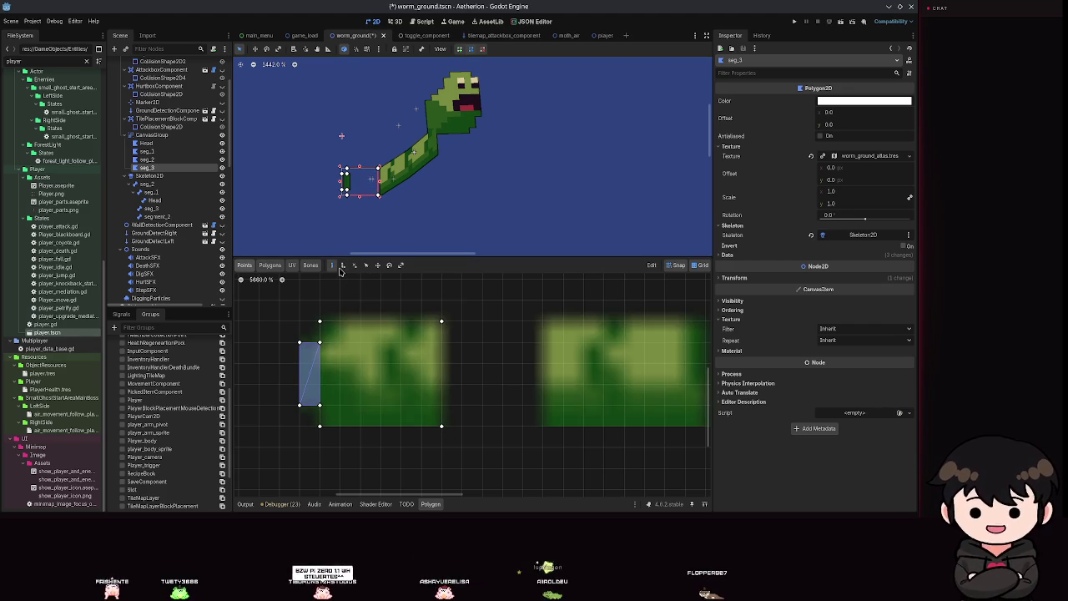
Add paired points along seg_3's top and bottom edges, then save the scene
{"action": "left_click", "coordinate": [340, 342]}
{"action": "left_click", "coordinate": [339, 406]}
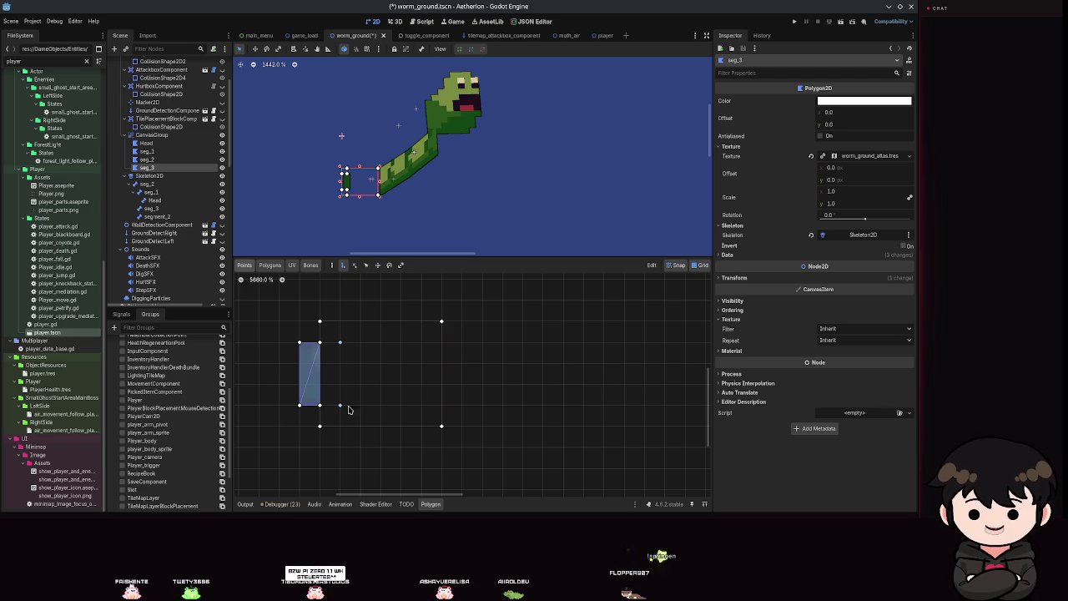
{"action": "left_click", "coordinate": [360, 405]}
{"action": "left_click", "coordinate": [360, 342]}
{"action": "left_click", "coordinate": [379, 342]}
{"action": "left_click", "coordinate": [380, 405]}
{"action": "left_click", "coordinate": [401, 405]}
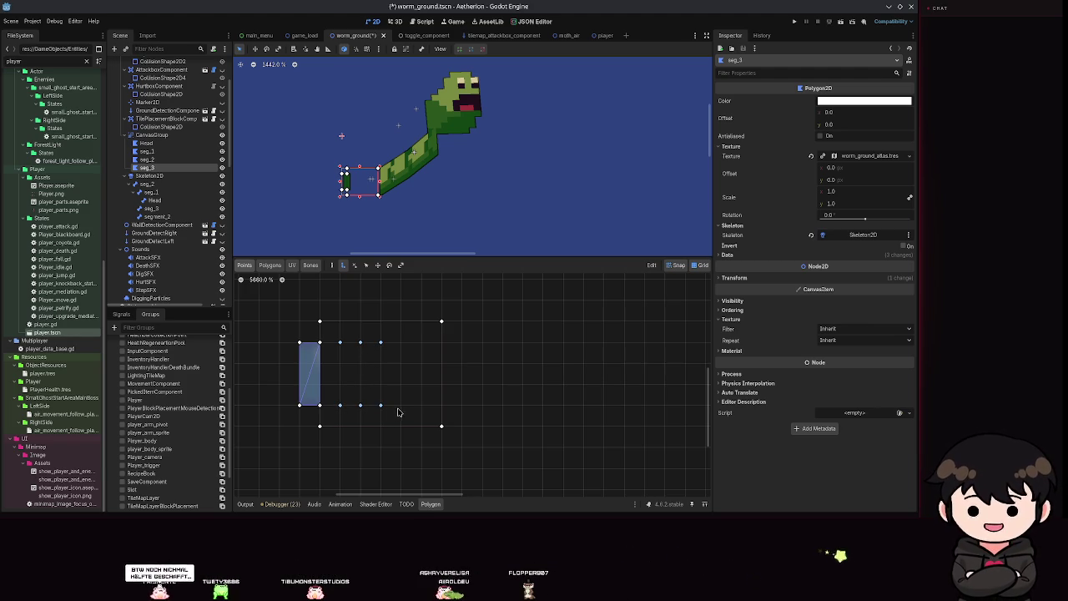
{"action": "left_click", "coordinate": [400, 342]}
{"action": "left_click", "coordinate": [421, 342]}
{"action": "key", "text": "ctrl+s"}
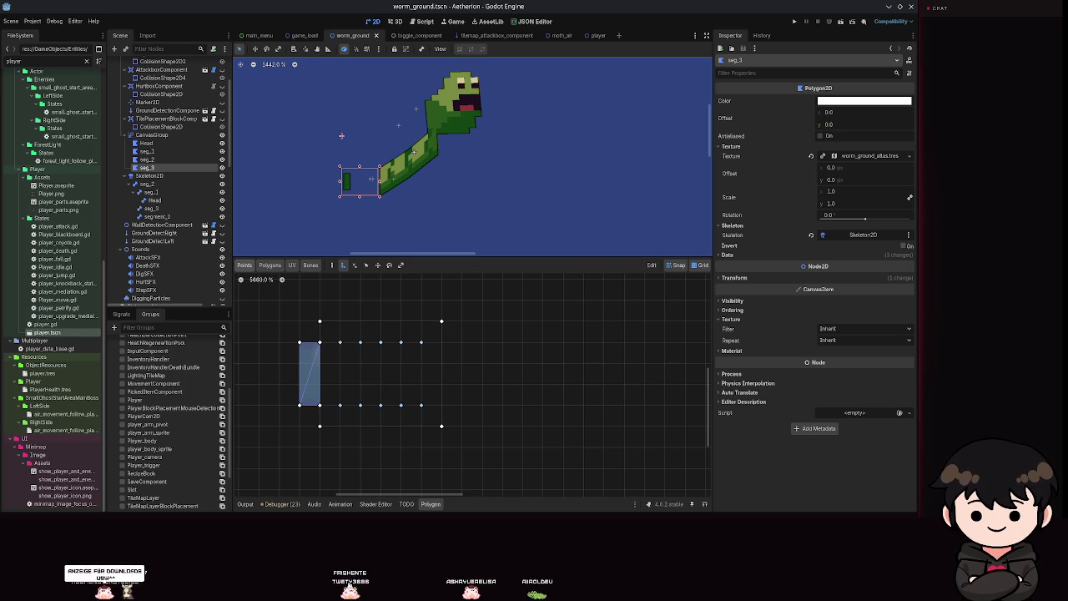
{"action": "scroll", "coordinate": [353, 178], "scroll_direction": "up", "scroll_amount": 2}
{"action": "scroll", "coordinate": [359, 184], "scroll_direction": "up", "scroll_amount": 1}
{"action": "scroll", "coordinate": [359, 184], "scroll_direction": "up", "scroll_amount": 3}
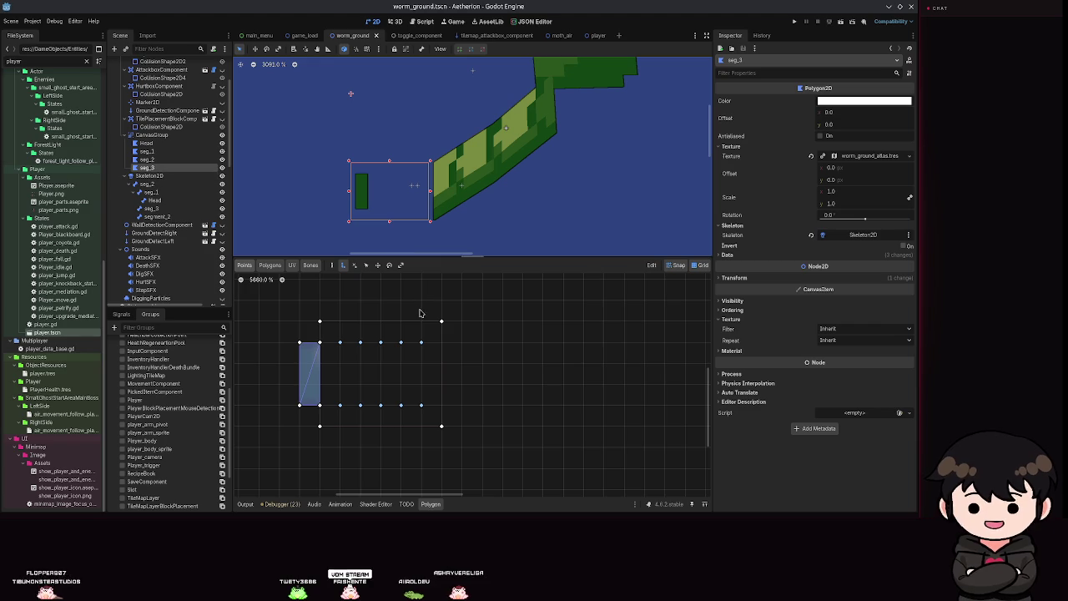
In the Polygons view, build triangles across seg_3's bottom-left corner and bottom band
{"action": "left_click", "coordinate": [269, 265]}
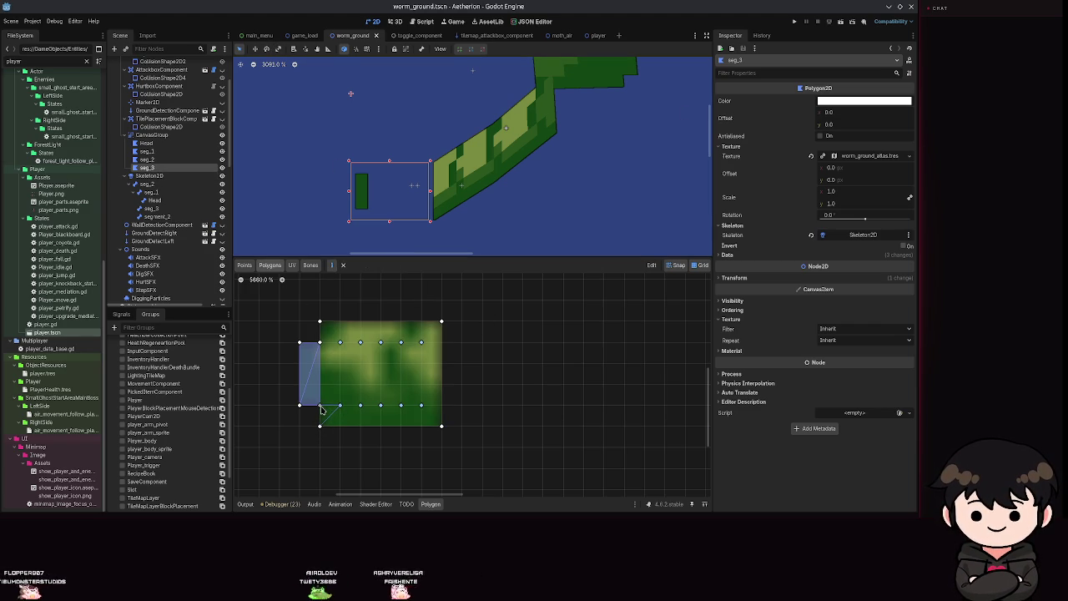
{"action": "key", "text": "ctrl+z"}
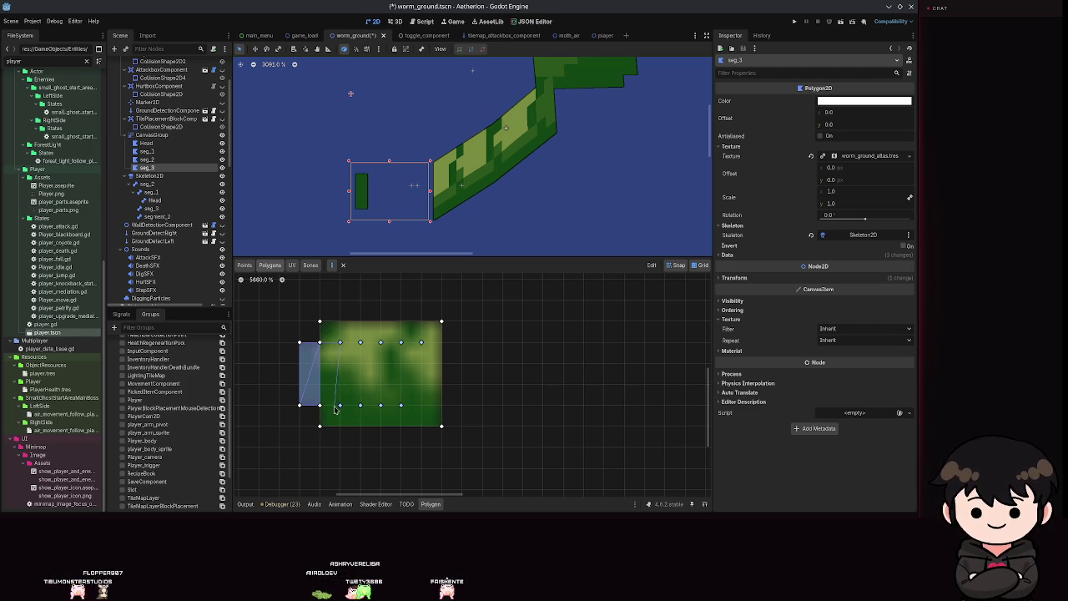
{"action": "left_click", "coordinate": [320, 426]}
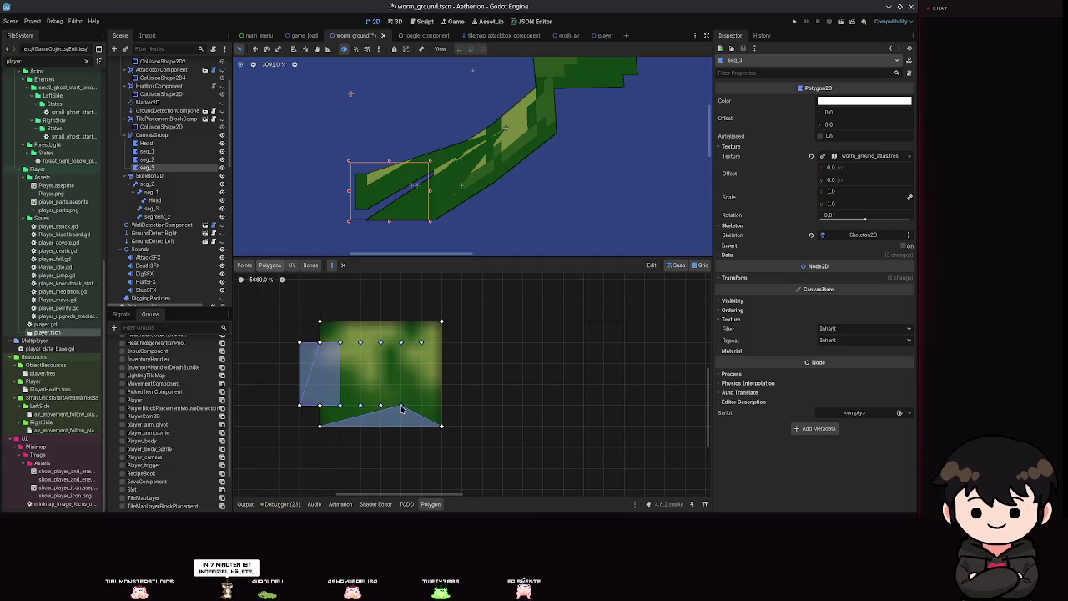
{"action": "left_click", "coordinate": [319, 404]}
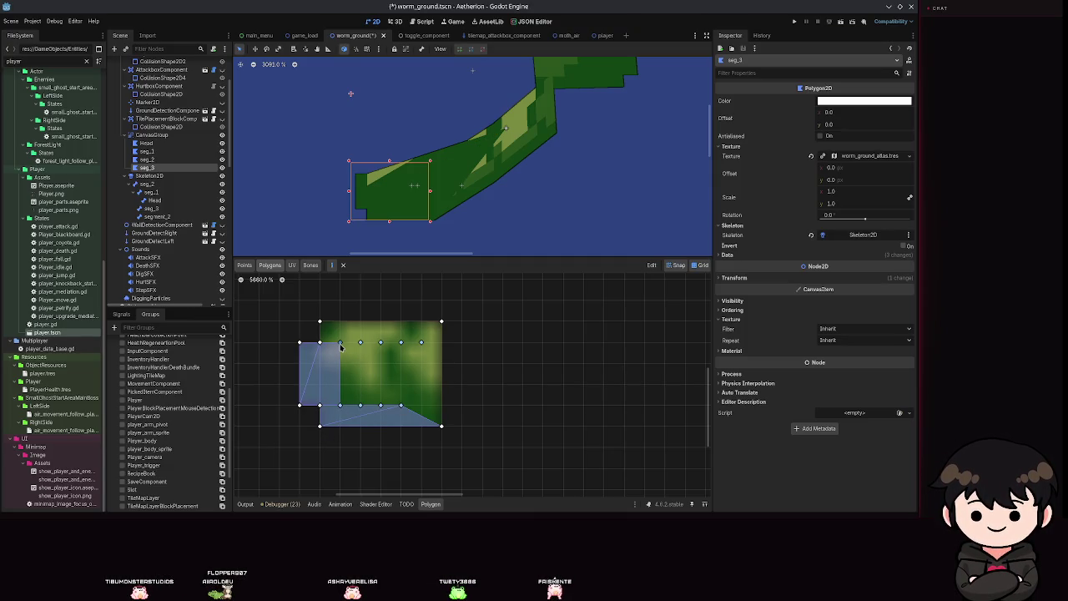
{"action": "left_click", "coordinate": [340, 406]}
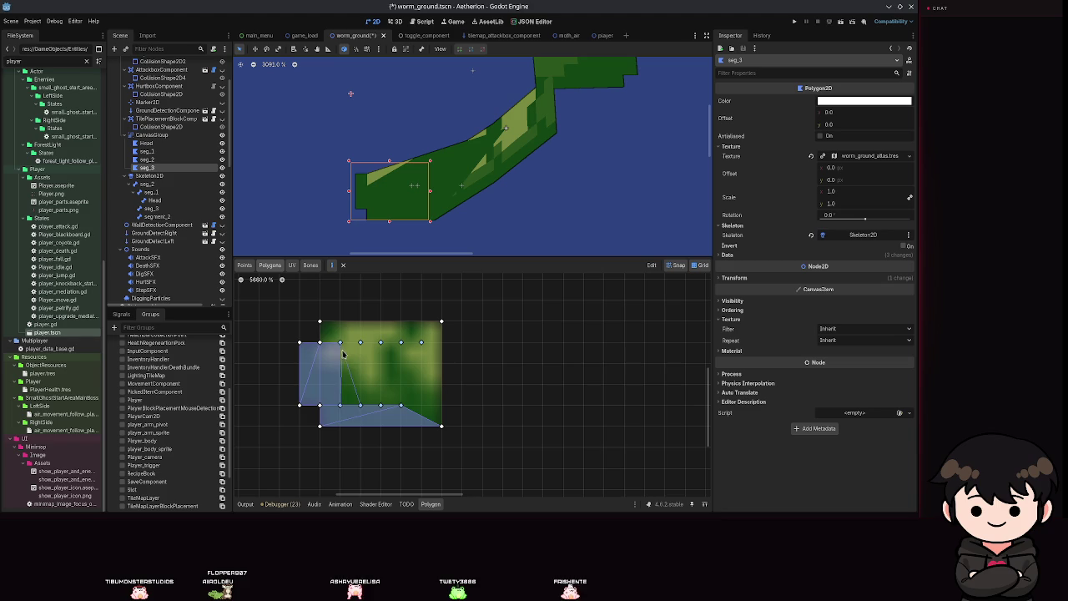
{"action": "left_click", "coordinate": [340, 342]}
{"action": "left_click", "coordinate": [361, 342]}
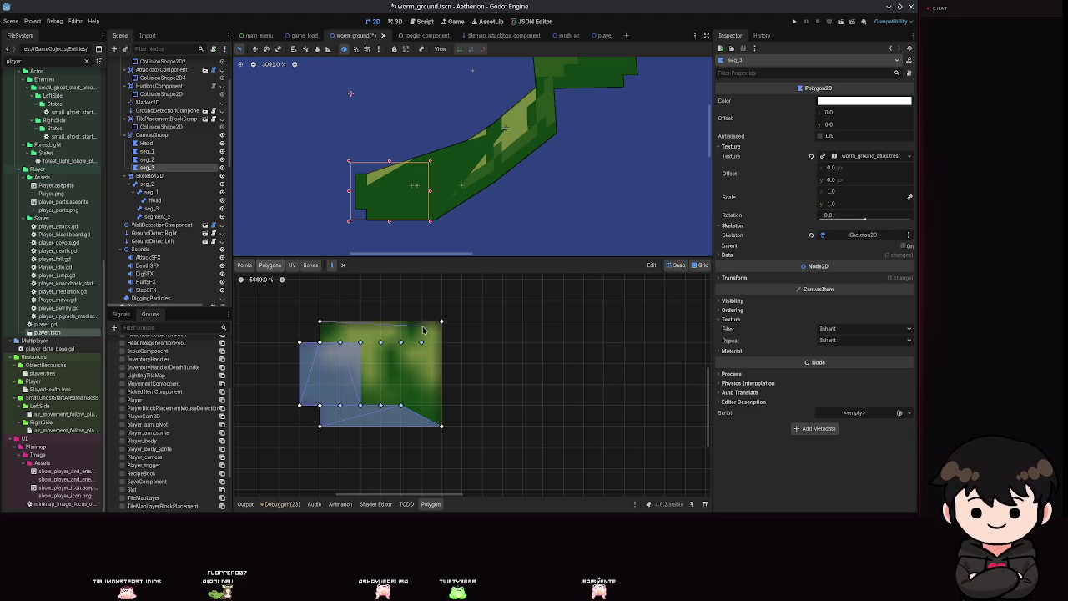
Add polygons along seg_3's top band and bottom-right corner, then save
{"action": "left_click", "coordinate": [320, 321]}
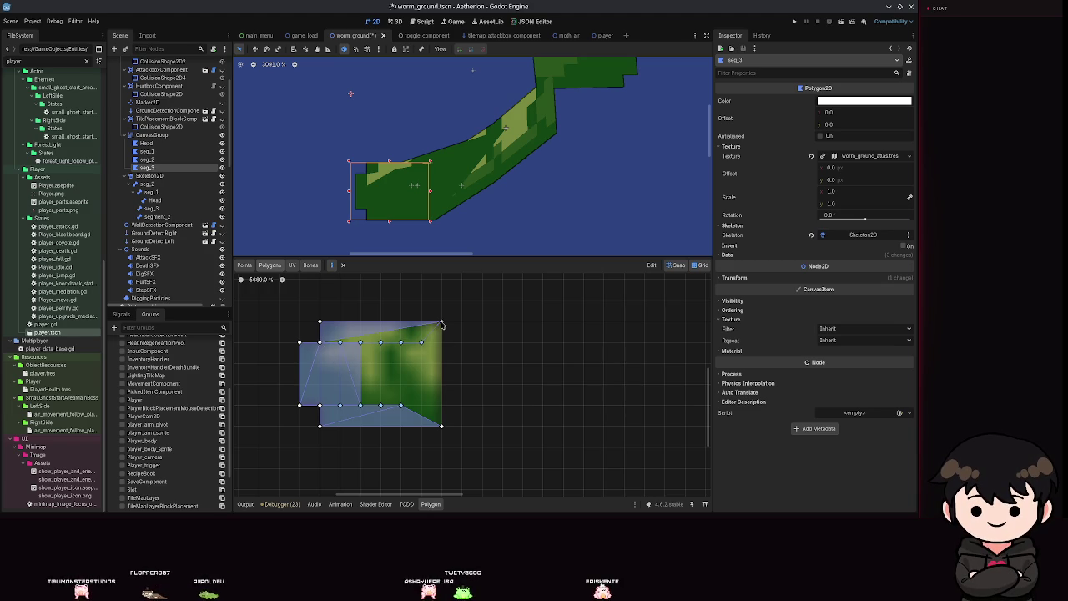
{"action": "left_click", "coordinate": [421, 342]}
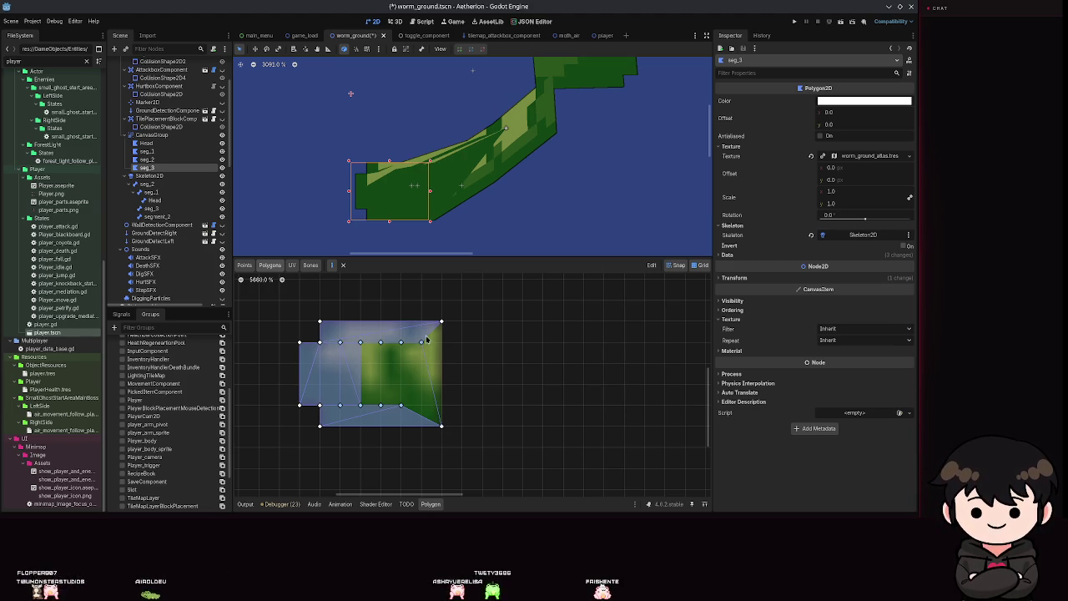
{"action": "left_click", "coordinate": [442, 426]}
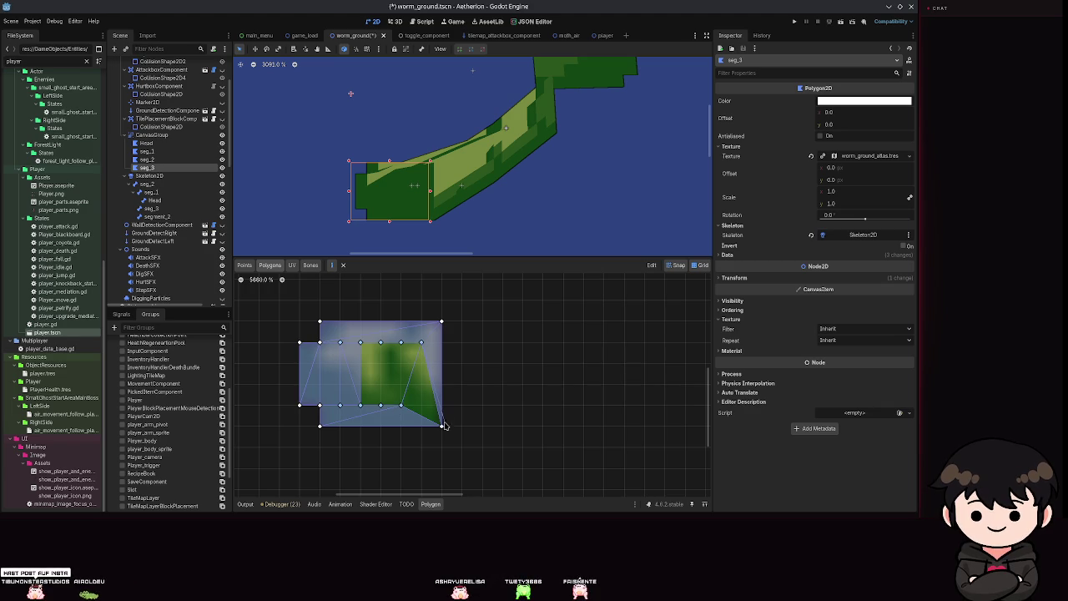
{"action": "key", "text": "ctrl+s"}
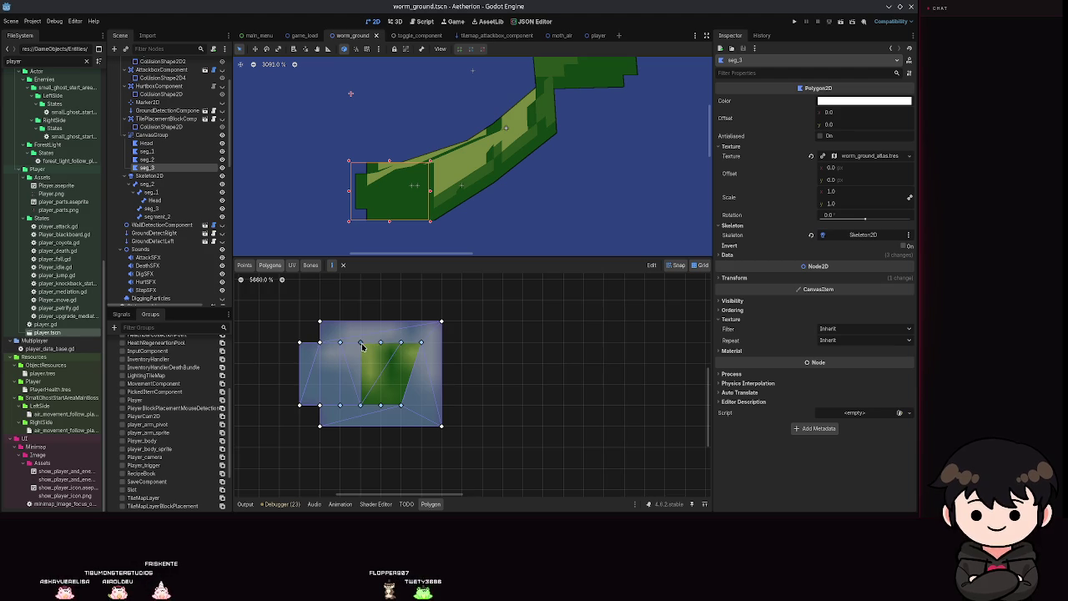
Fill seg_3's remaining middle gap with the final triangles and save the scene
{"action": "left_click_drag", "start_coordinate": [360, 407], "coordinate": [374, 405]}
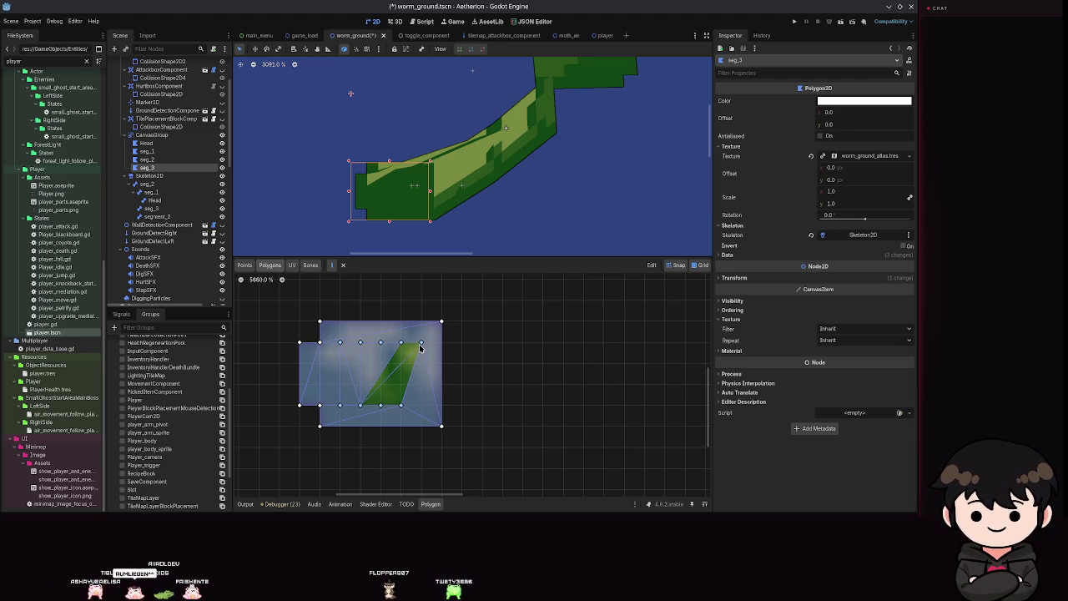
{"action": "left_click_drag", "start_coordinate": [377, 403], "coordinate": [376, 407]}
{"action": "left_click", "coordinate": [400, 405]}
{"action": "left_click", "coordinate": [400, 405]}
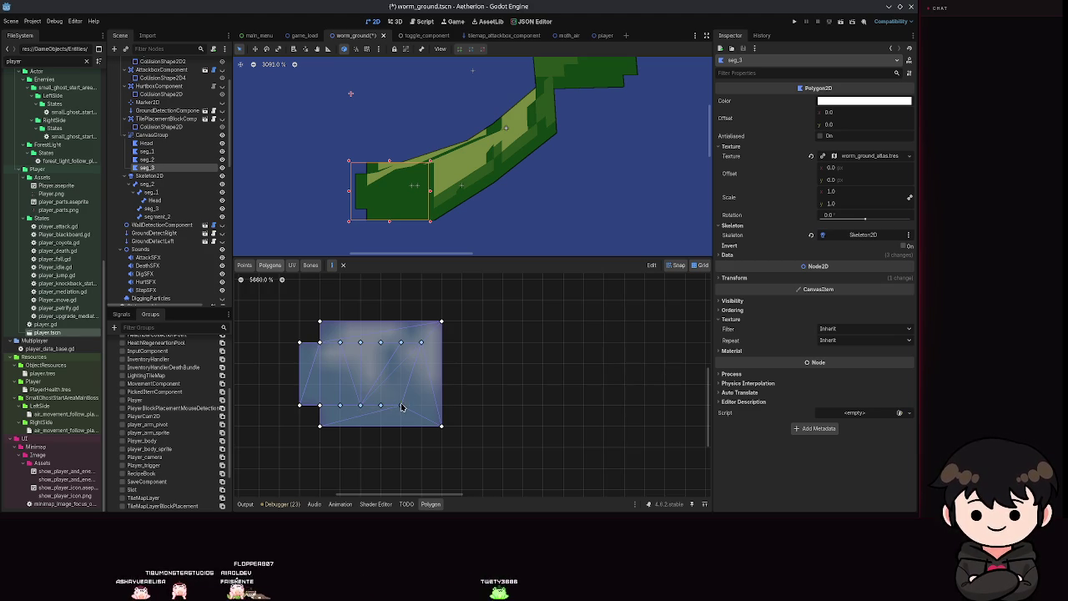
{"action": "scroll", "coordinate": [451, 330], "scroll_direction": "down", "scroll_amount": 2}
{"action": "key", "text": "ctrl+s"}
{"action": "scroll", "coordinate": [492, 187], "scroll_direction": "down", "scroll_amount": 1}
{"action": "scroll", "coordinate": [492, 187], "scroll_direction": "down", "scroll_amount": 2}
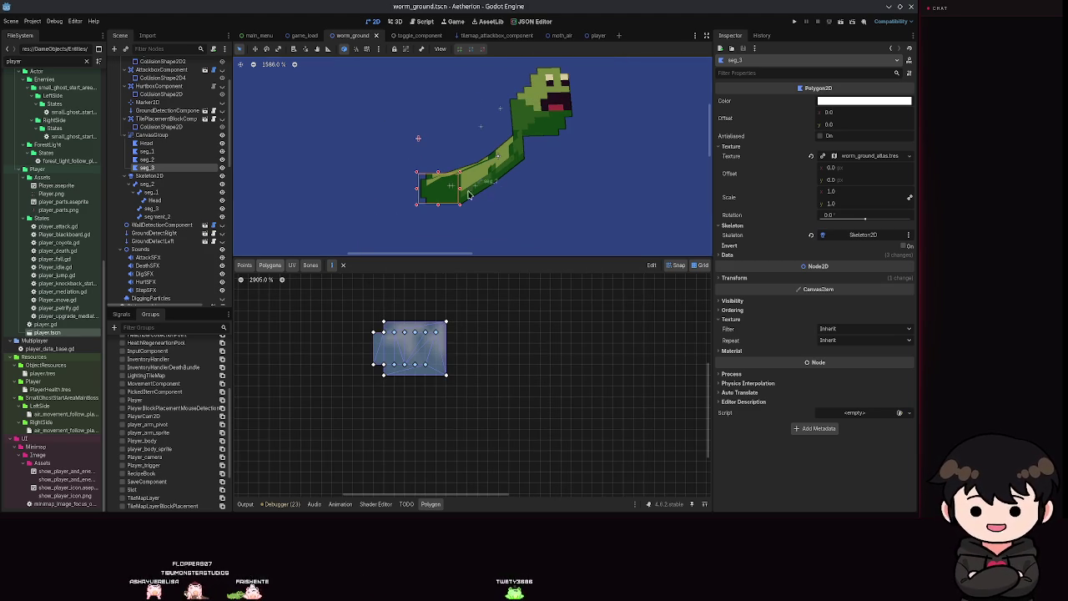
Select seg_2, close its polygon so the texture fills it, save, and show its points
{"action": "left_click", "coordinate": [146, 159]}
{"action": "scroll", "coordinate": [476, 434], "scroll_direction": "up", "scroll_amount": 4}
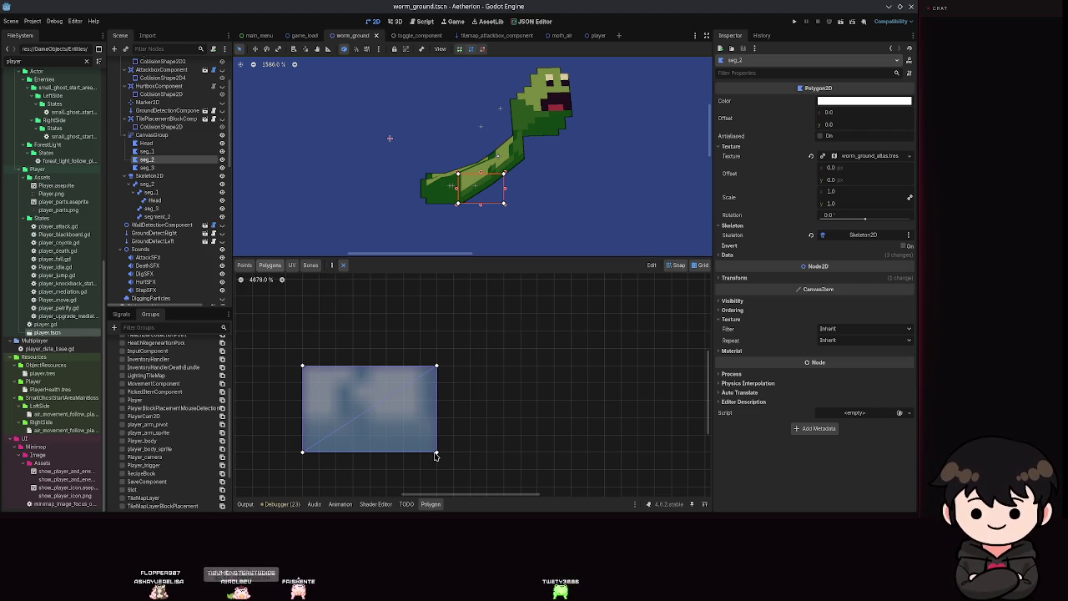
{"action": "left_click", "coordinate": [435, 370]}
{"action": "left_click", "coordinate": [302, 450]}
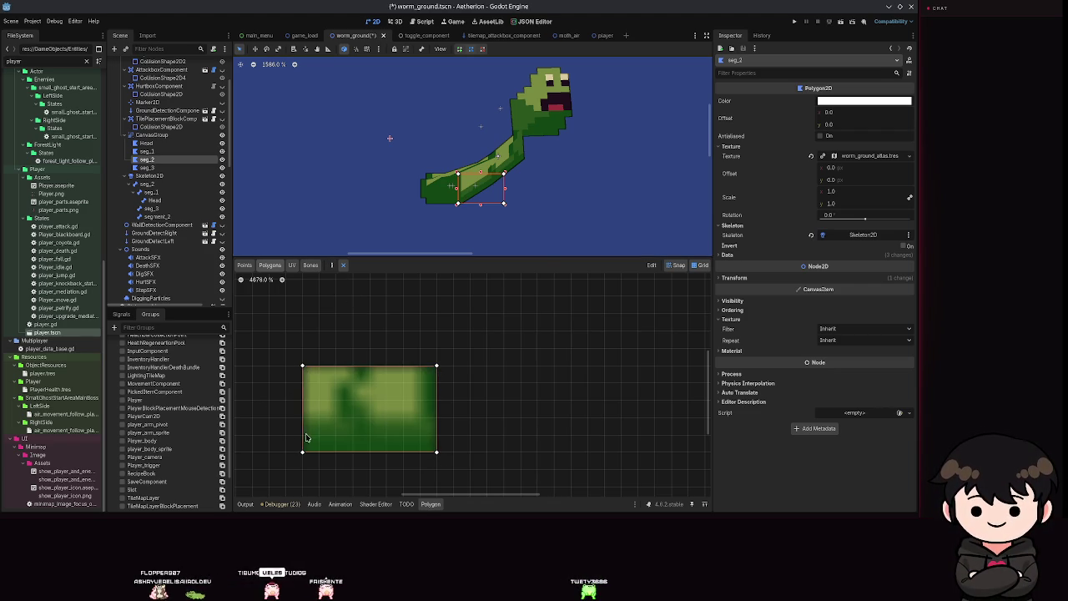
{"action": "key", "text": "ctrl+s"}
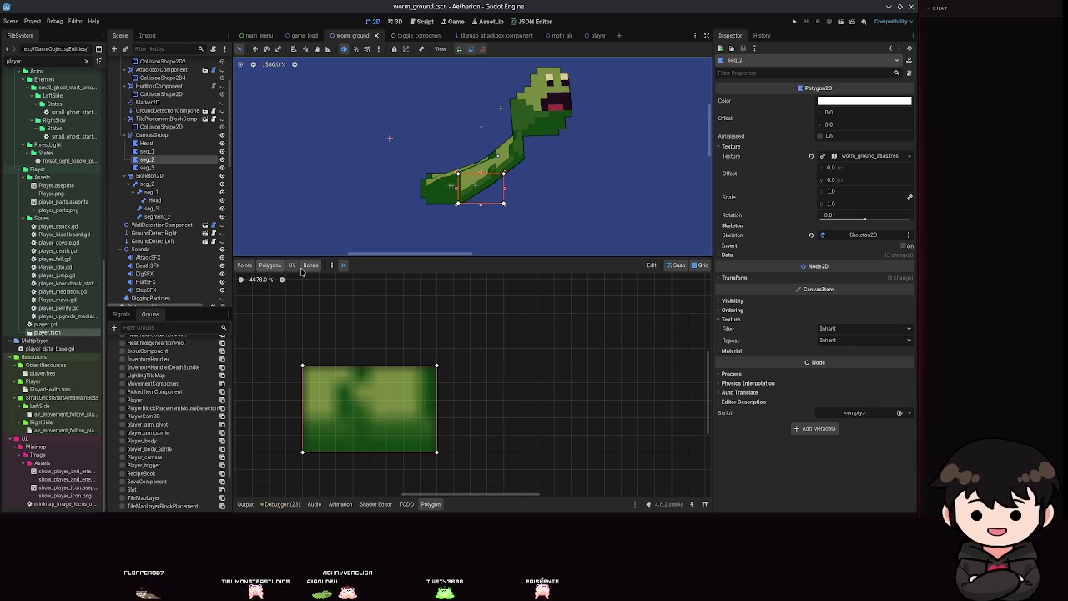
{"action": "left_click", "coordinate": [331, 267]}
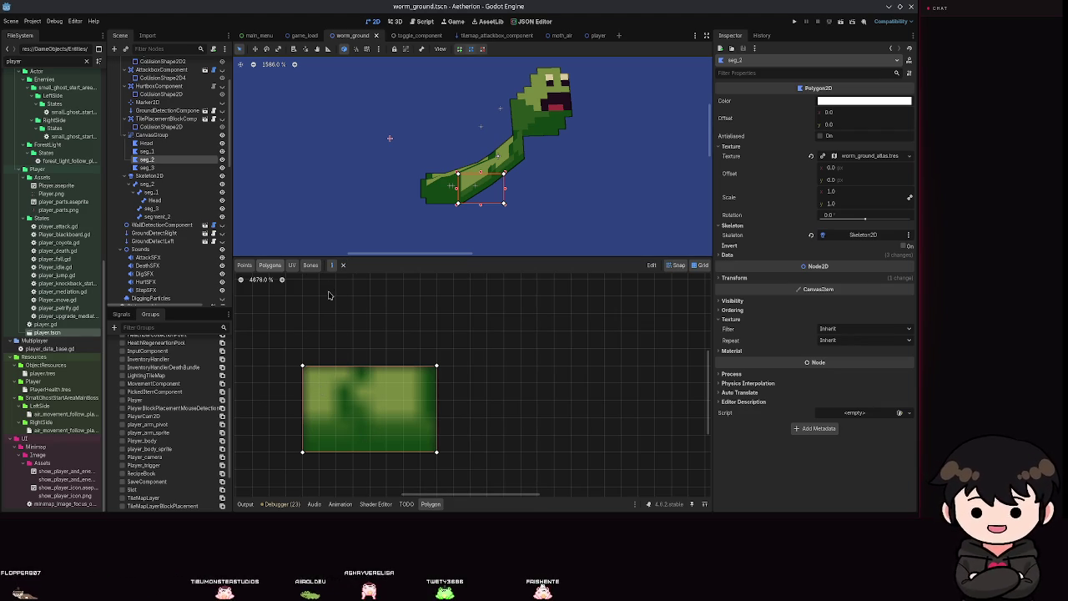
{"action": "left_click", "coordinate": [244, 264]}
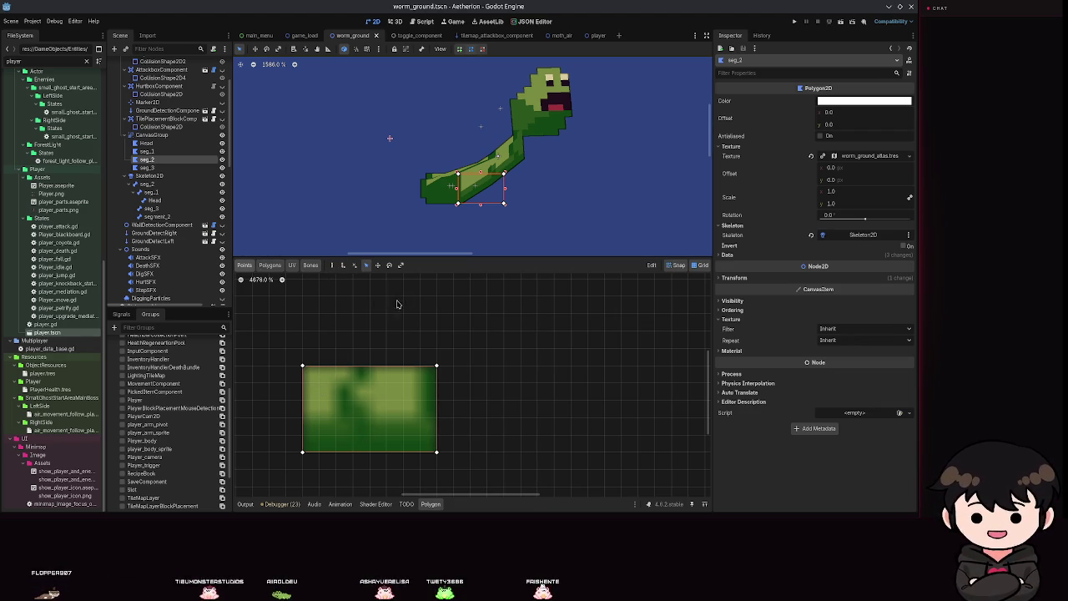
Add two rows of internal vertices along seg_2's top and bottom edges
{"action": "left_click", "coordinate": [332, 266]}
{"action": "left_click", "coordinate": [320, 383]}
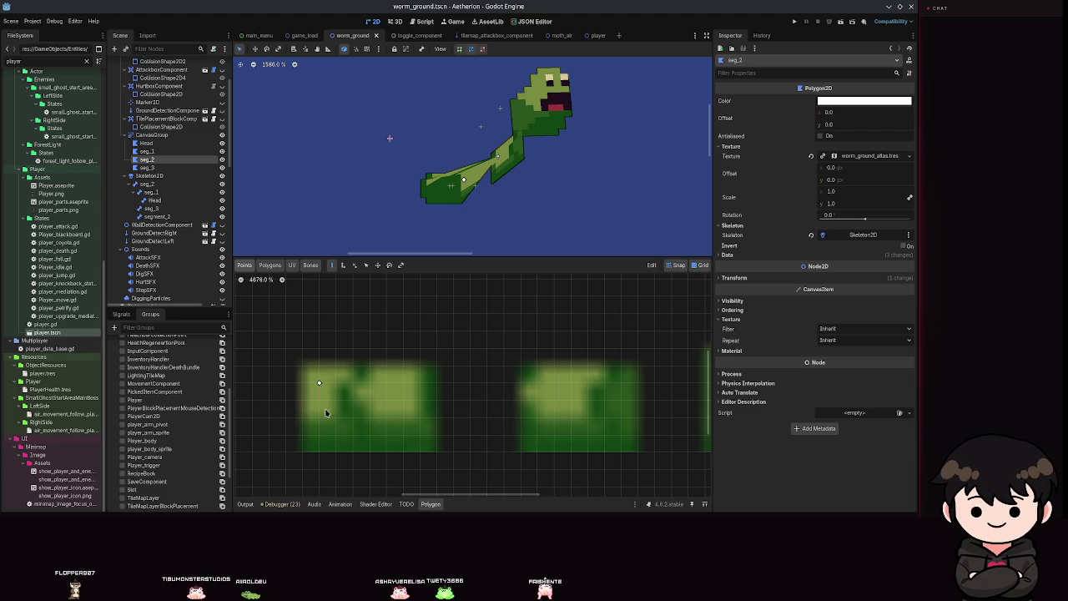
{"action": "right_click", "coordinate": [323, 400]}
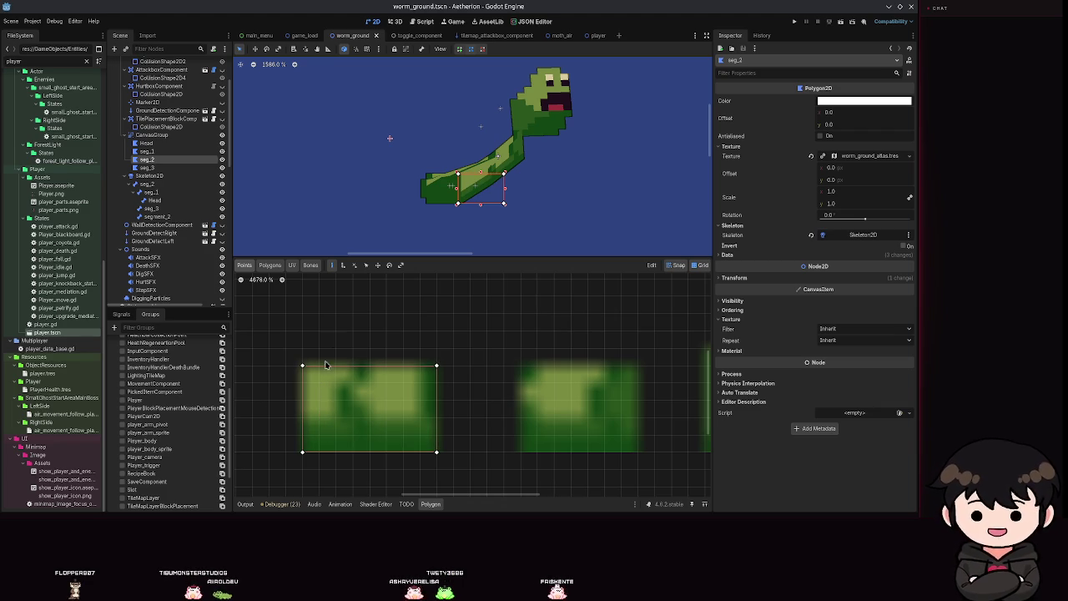
{"action": "left_click", "coordinate": [342, 266]}
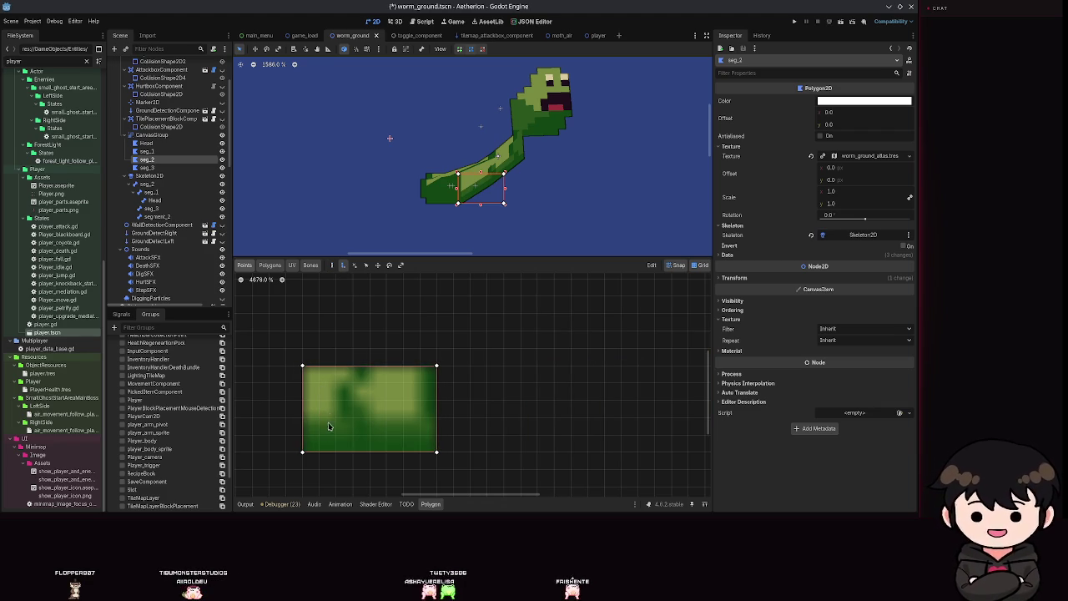
{"action": "left_click", "coordinate": [319, 435]}
{"action": "left_click", "coordinate": [335, 382]}
{"action": "left_click", "coordinate": [336, 434]}
{"action": "left_click", "coordinate": [352, 434]}
{"action": "left_click", "coordinate": [352, 382]}
{"action": "left_click", "coordinate": [369, 382]}
{"action": "left_click", "coordinate": [369, 435]}
{"action": "left_click", "coordinate": [386, 435]}
{"action": "left_click", "coordinate": [386, 382]}
{"action": "left_click", "coordinate": [402, 382]}
{"action": "left_click", "coordinate": [403, 434]}
{"action": "left_click", "coordinate": [418, 434]}
{"action": "left_click", "coordinate": [419, 382]}
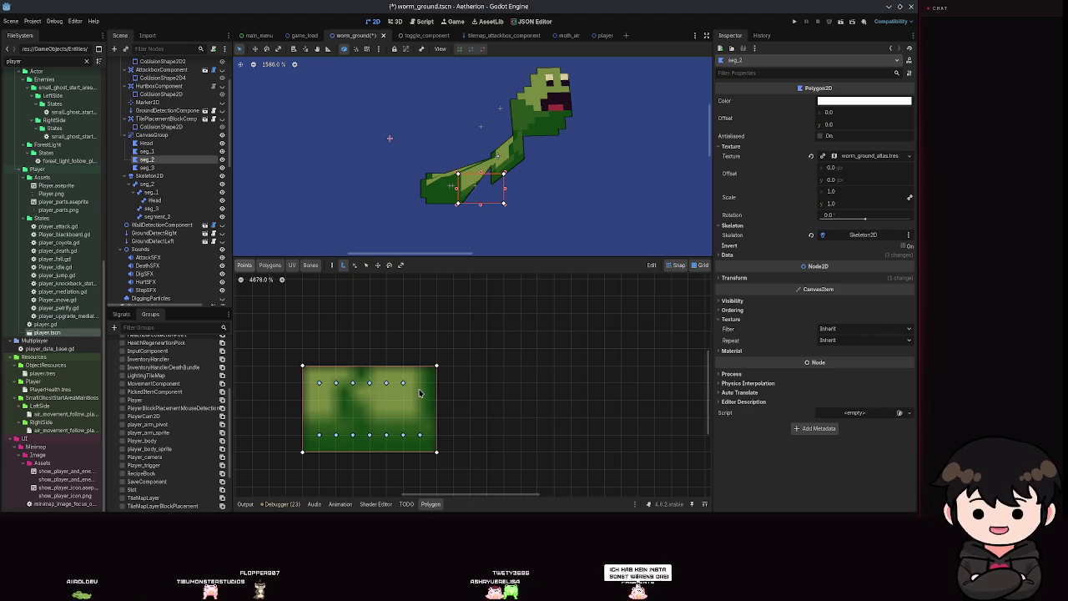
Redraw seg_2's polygon outline around the whole texture
{"action": "left_click", "coordinate": [331, 264]}
{"action": "left_click", "coordinate": [302, 367]}
{"action": "left_click", "coordinate": [302, 367]}
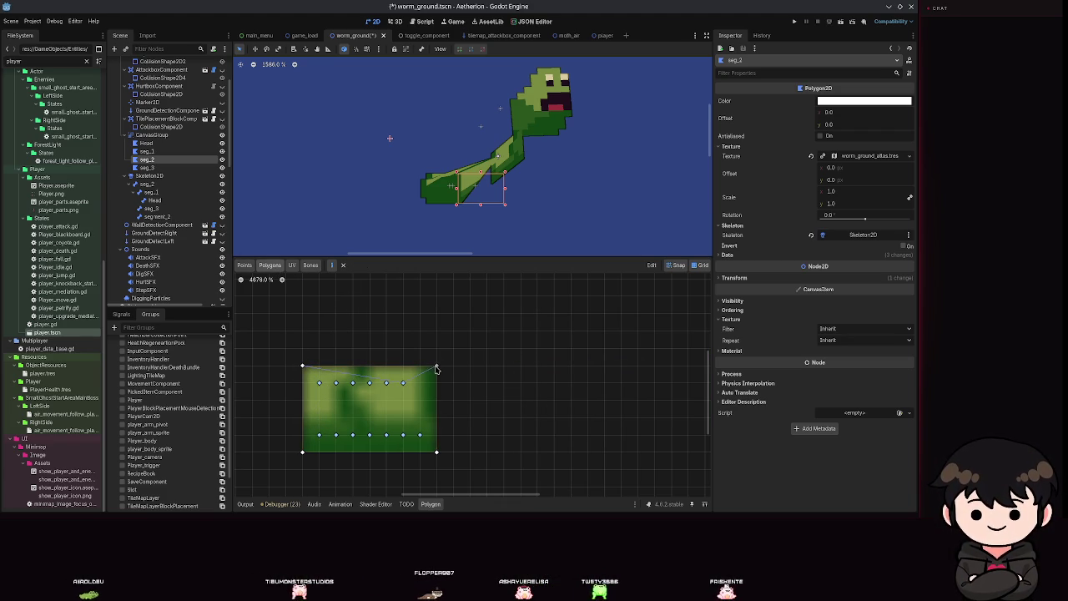
Build seg_2's internal polygons along the top row, left strip and bottom edge, saving as you go
{"action": "left_click", "coordinate": [407, 386]}
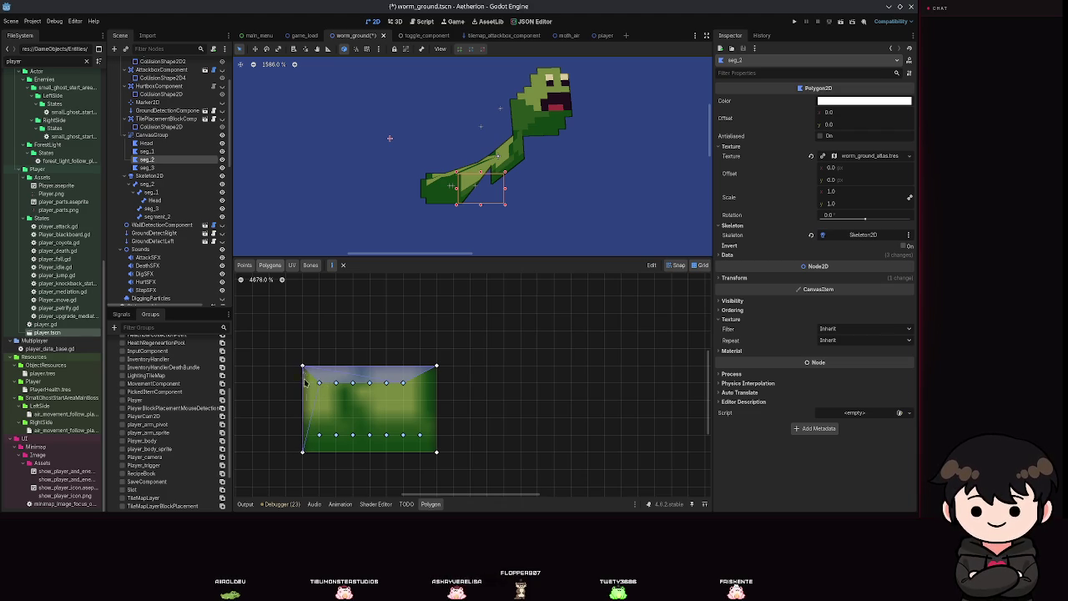
{"action": "key", "text": "ctrl+s"}
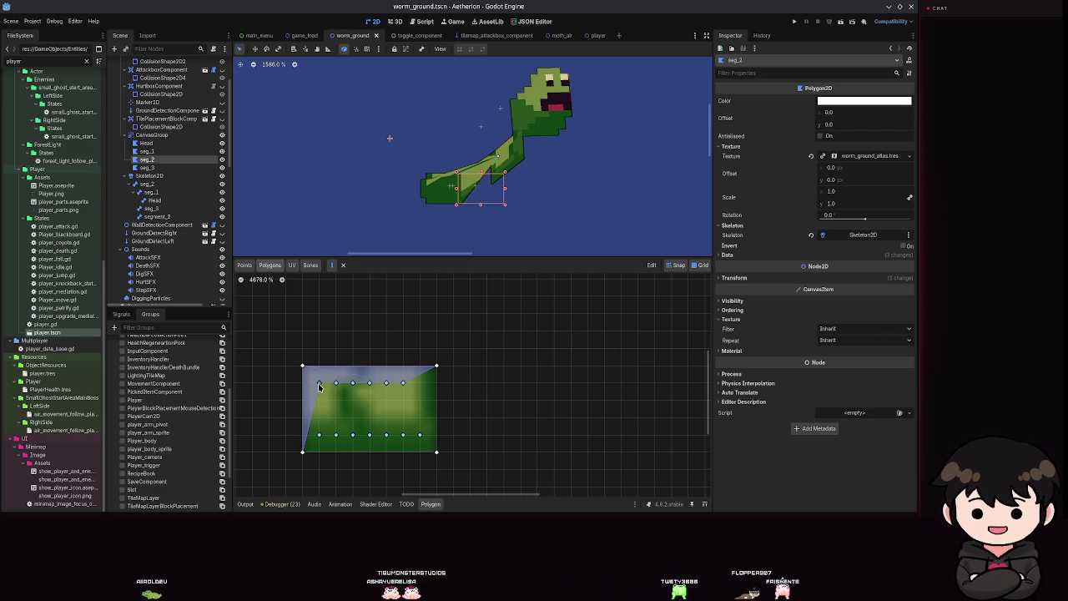
{"action": "left_click", "coordinate": [304, 451]}
{"action": "key", "text": "ctrl+s"}
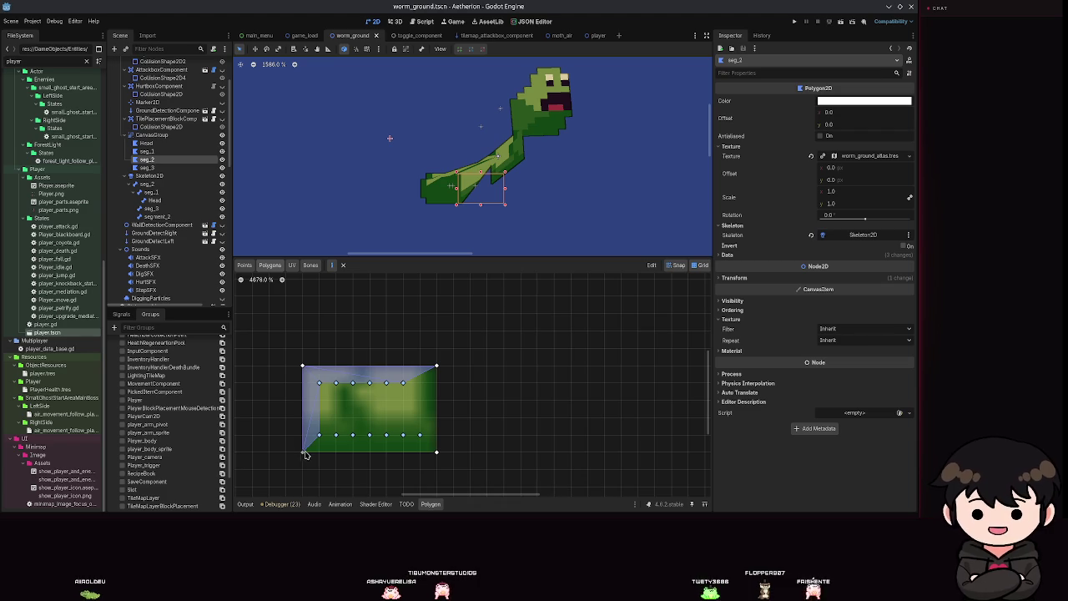
{"action": "left_click", "coordinate": [436, 452]}
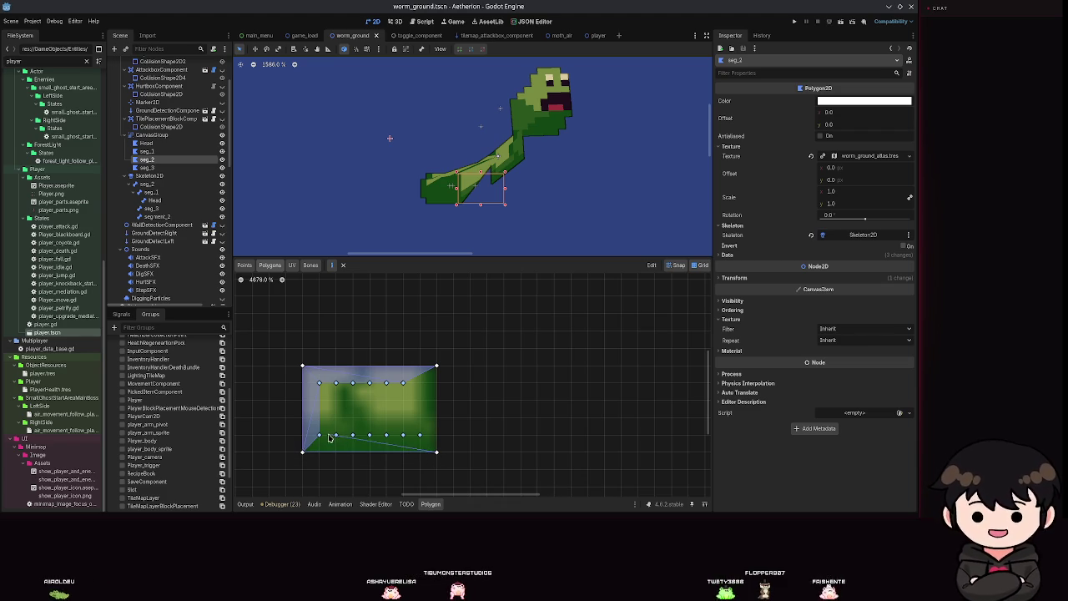
{"action": "left_click", "coordinate": [303, 452]}
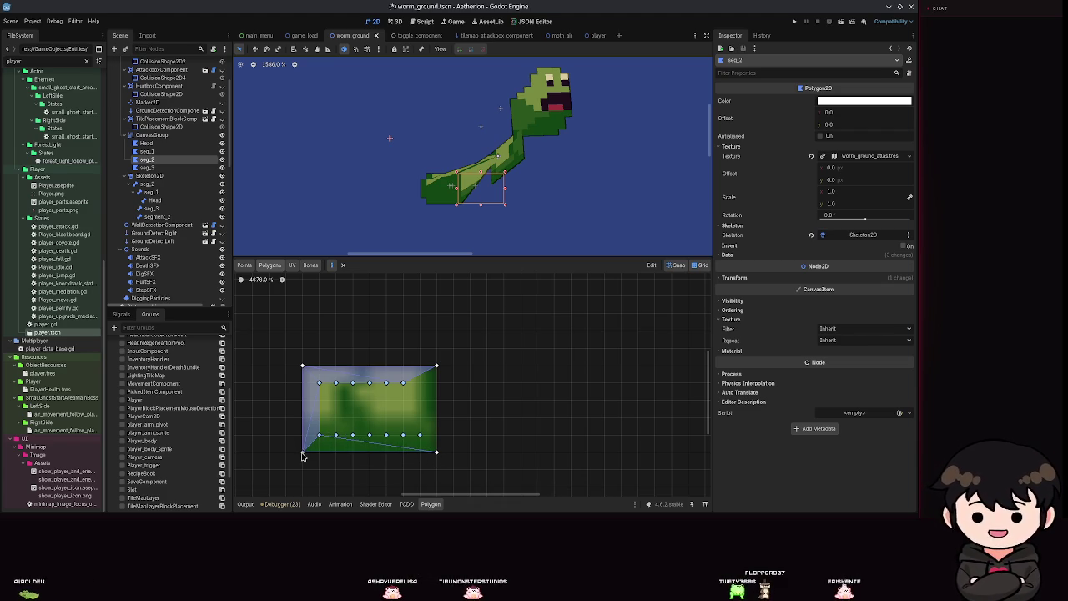
{"action": "left_click", "coordinate": [319, 435]}
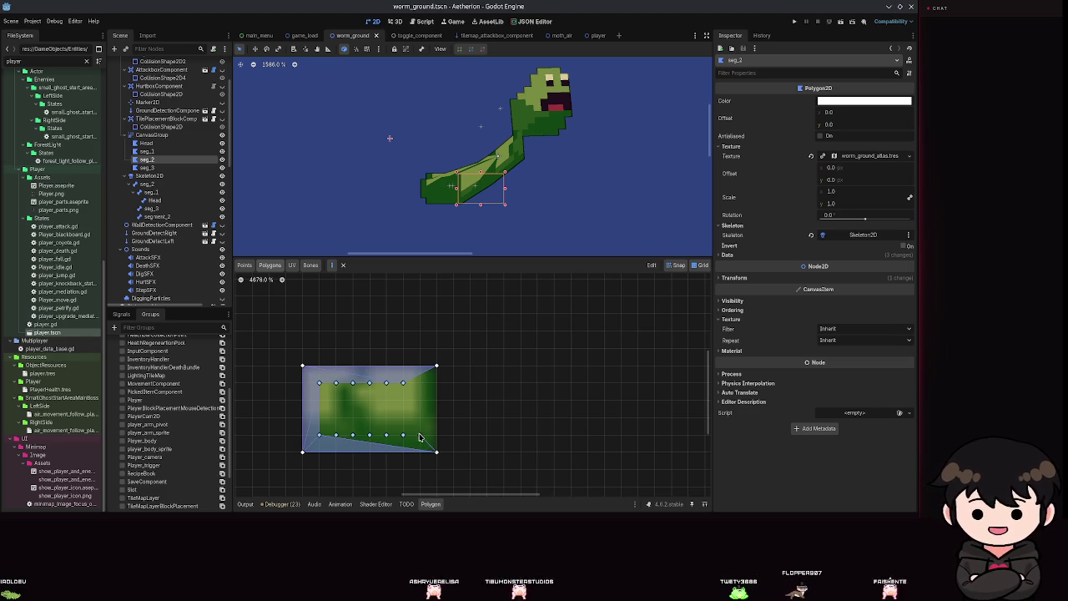
Try a diagonal-edged polygon from the bottom-left corner, then undo it and save
{"action": "left_click", "coordinate": [322, 438]}
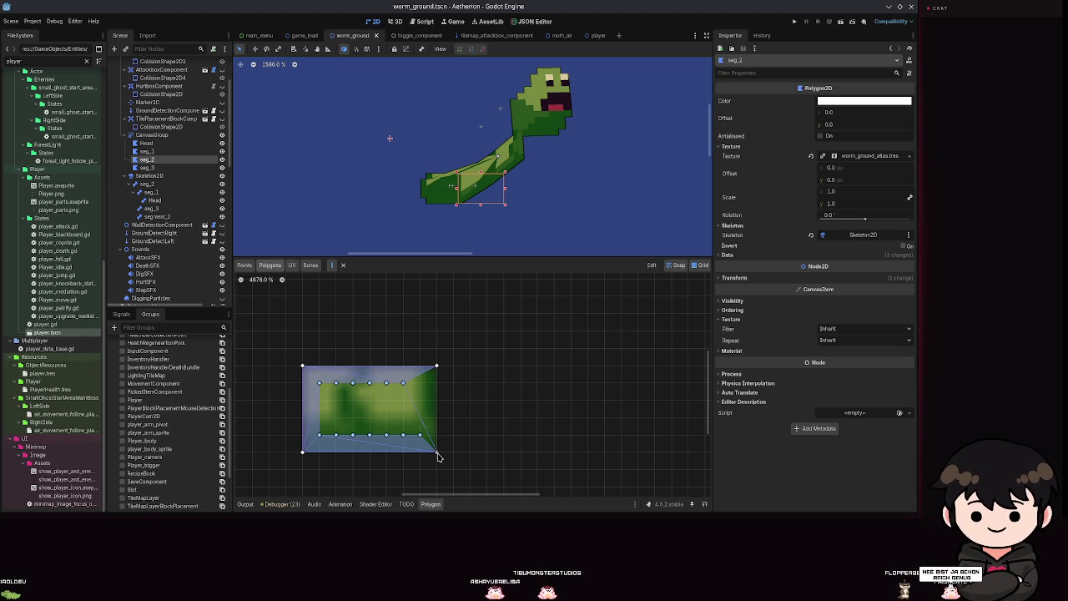
{"action": "left_click", "coordinate": [419, 383]}
{"action": "key", "text": "ctrl+s"}
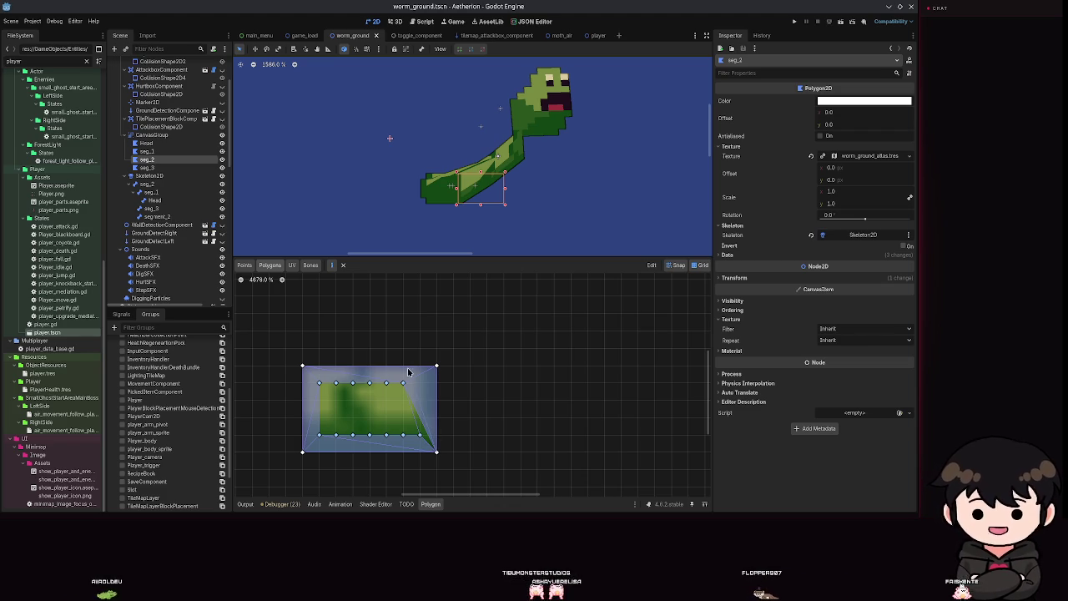
{"action": "key", "text": "ctrl+z"}
{"action": "key", "text": "ctrl+s"}
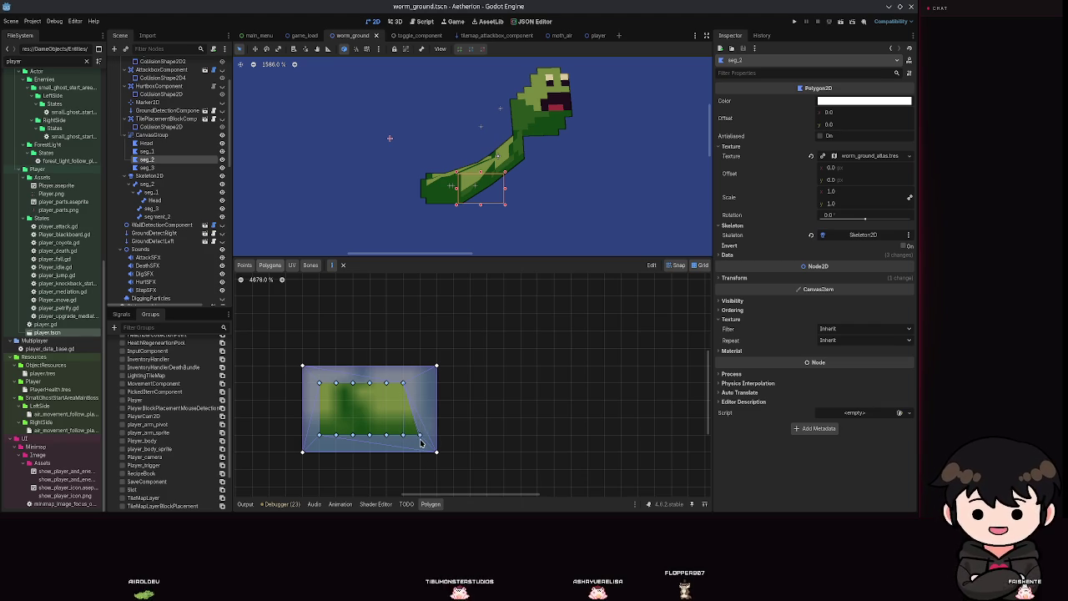
Link a right-edge polygon to the neighbouring bottom-row vertices, begin a top-row triangle, and save
{"action": "left_click", "coordinate": [402, 436]}
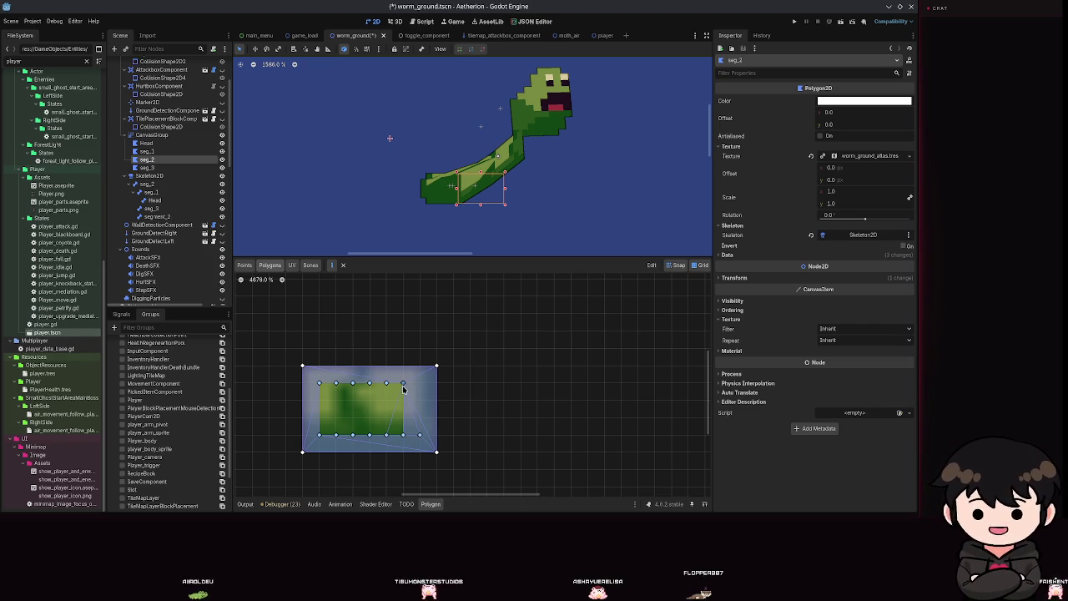
{"action": "left_click", "coordinate": [386, 434]}
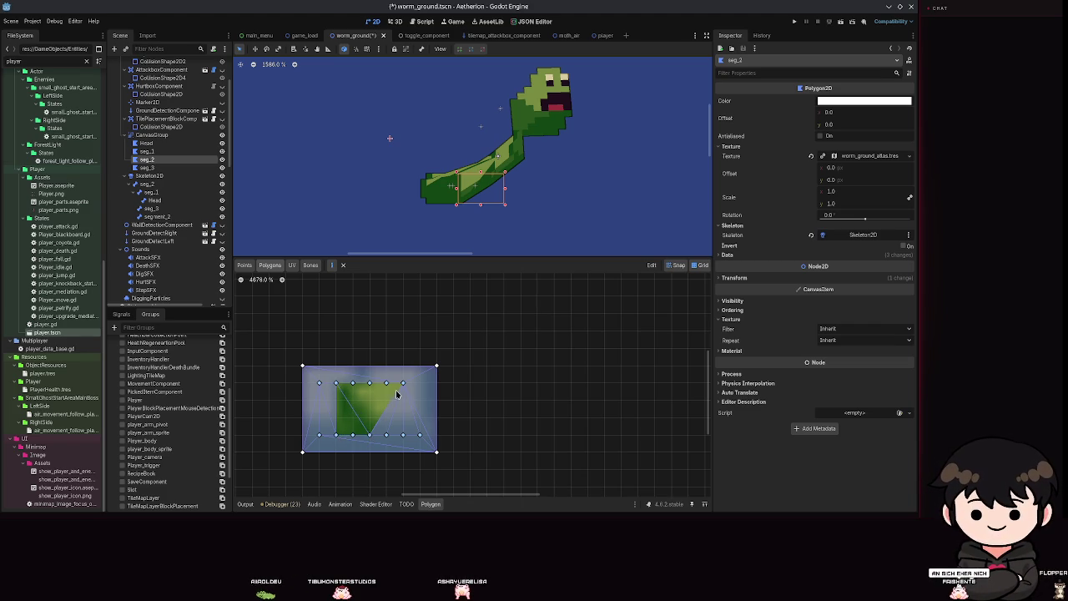
{"action": "left_click", "coordinate": [336, 383]}
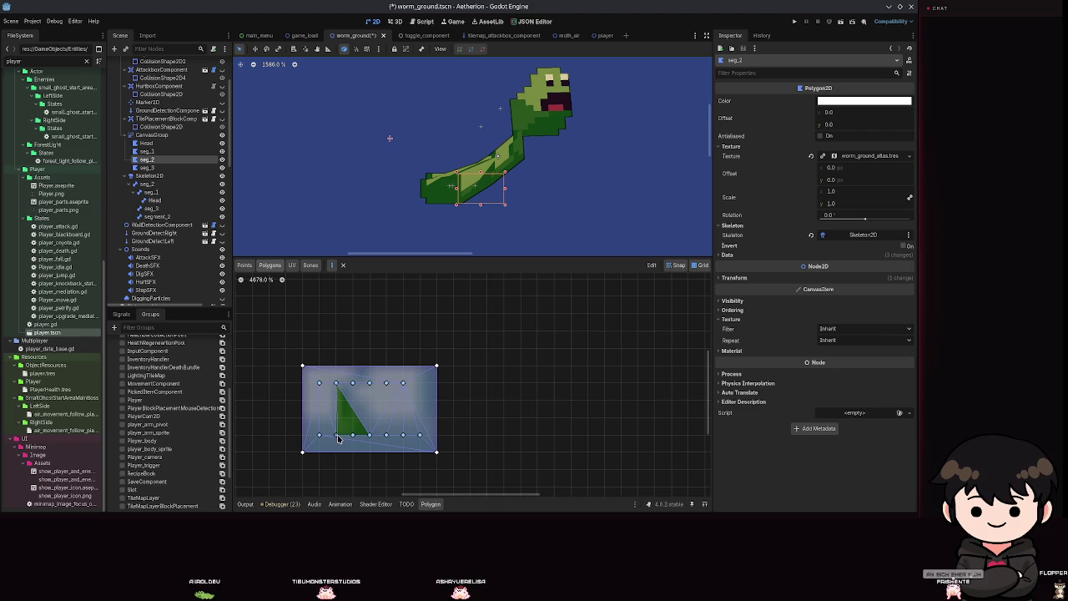
{"action": "key", "text": "ctrl+s"}
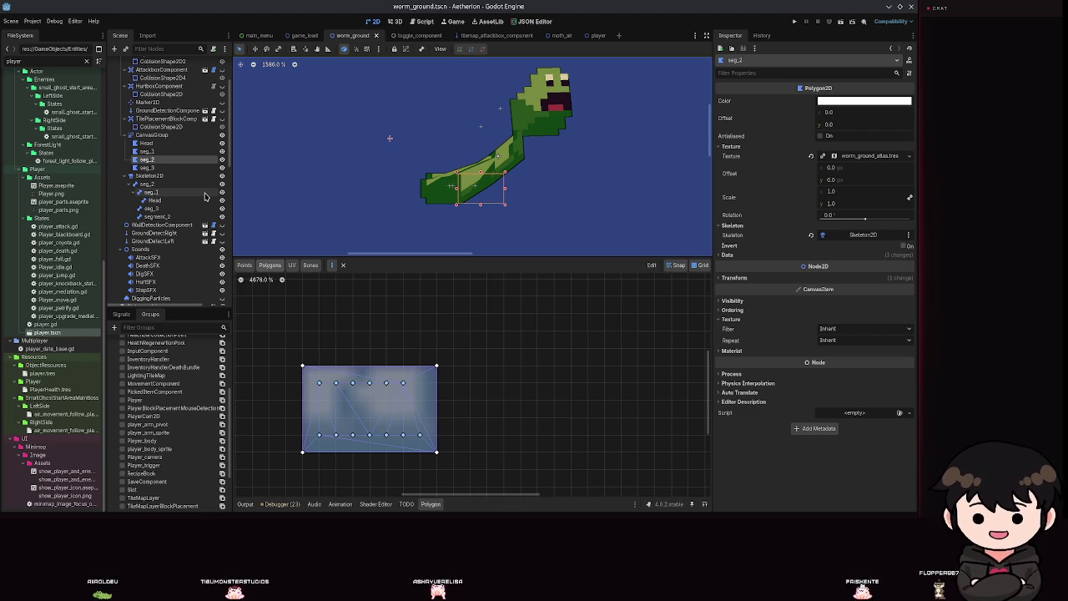
Select the seg_1 polygon in the Scene dock and save the scene
{"action": "left_click", "coordinate": [174, 168]}
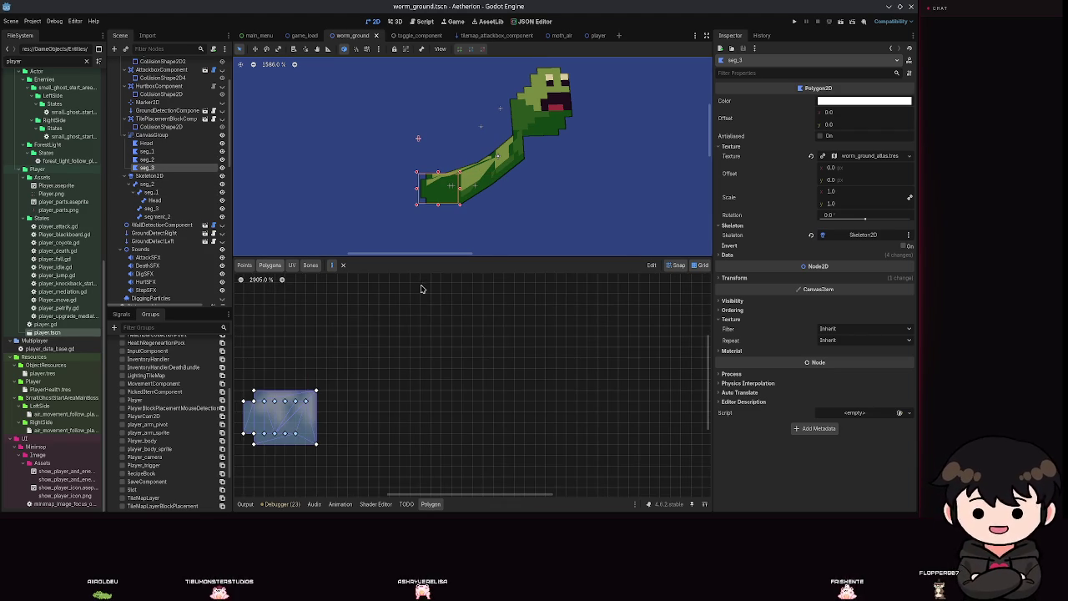
{"action": "left_click", "coordinate": [154, 151]}
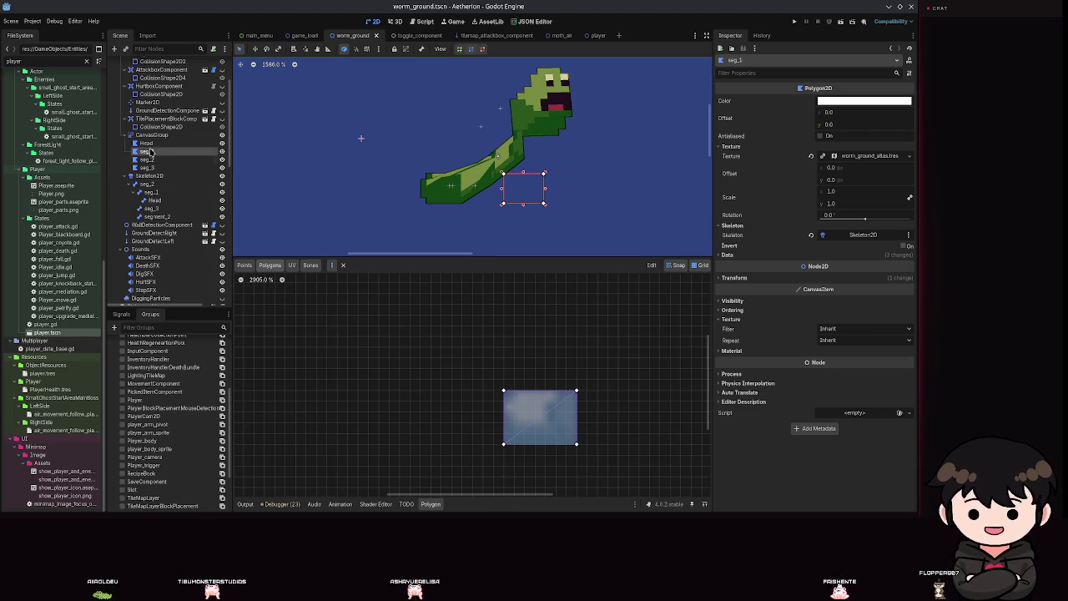
{"action": "left_click", "coordinate": [504, 391]}
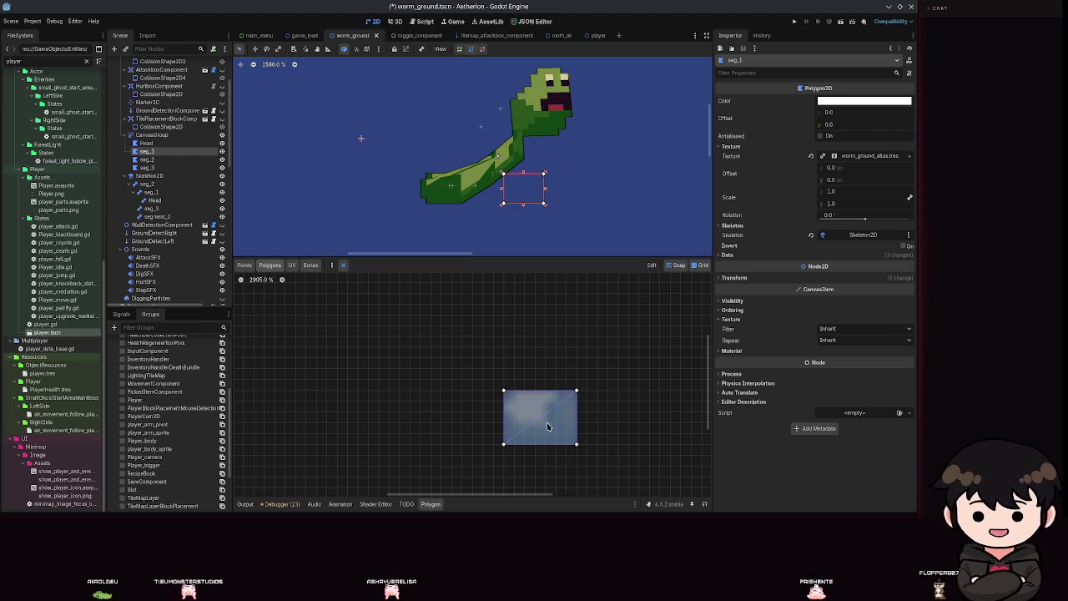
{"action": "key", "text": "ctrl+s"}
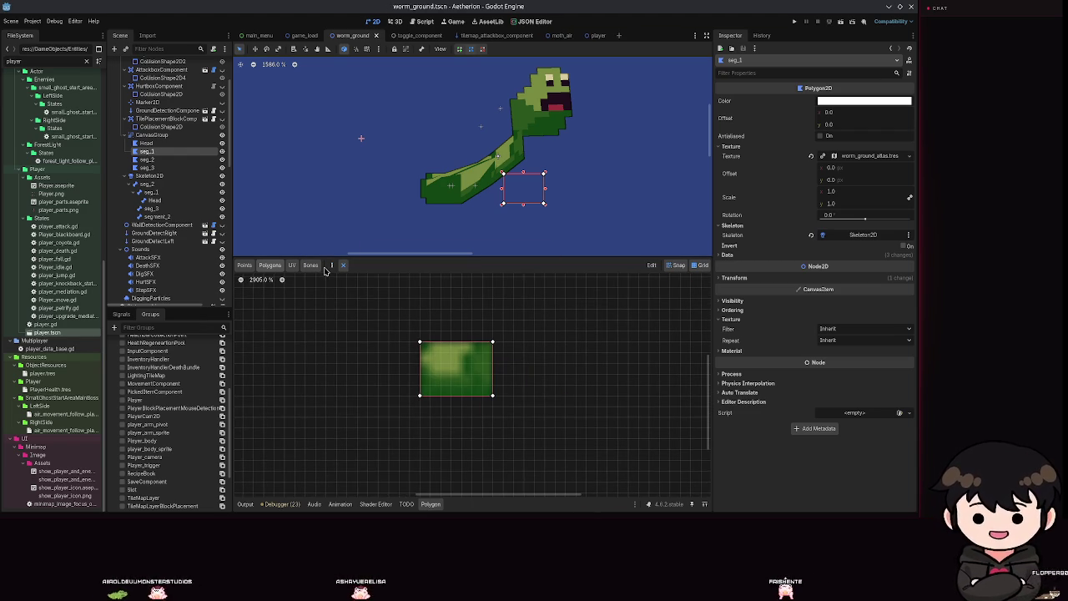
Add two vertices on seg_1's top texture edge, move one down into the interior, and save
{"action": "left_click", "coordinate": [243, 265]}
{"action": "scroll", "coordinate": [417, 332], "scroll_direction": "up", "scroll_amount": 5}
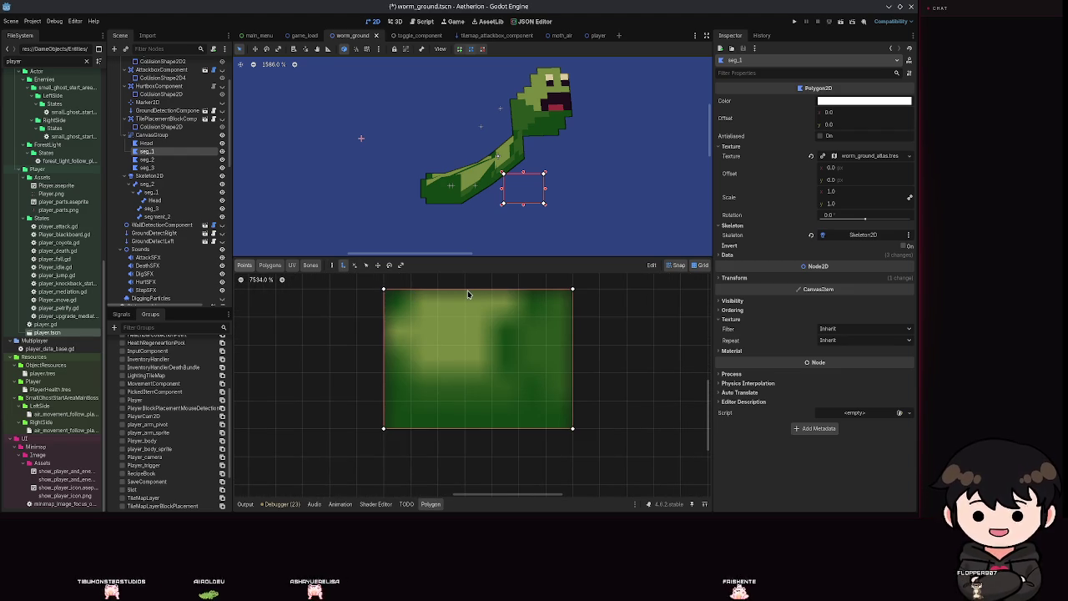
{"action": "left_click", "coordinate": [410, 288]}
{"action": "left_click", "coordinate": [437, 289]}
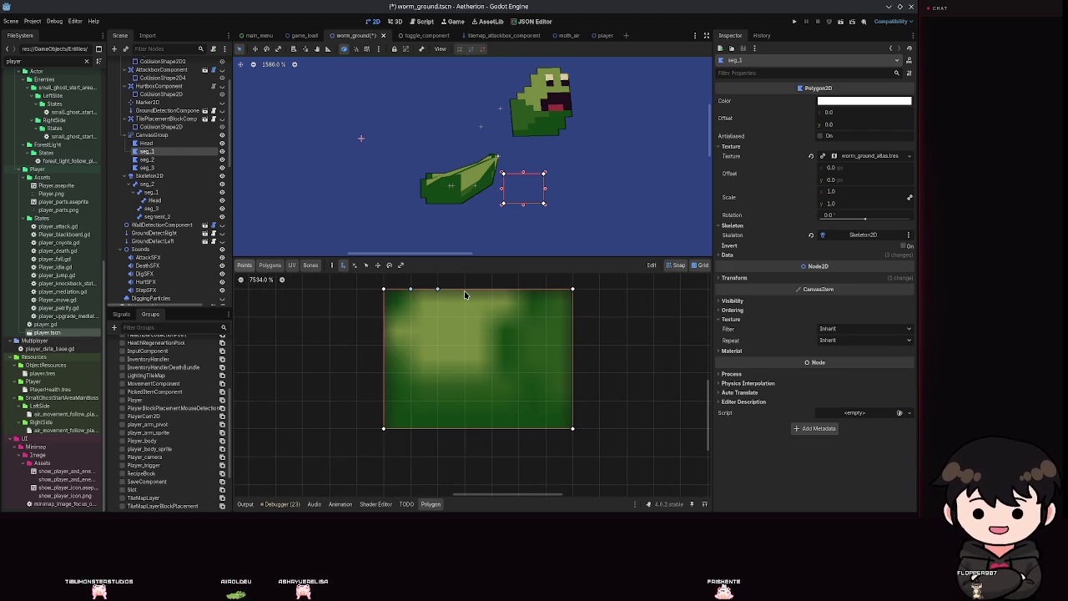
{"action": "left_click_drag", "start_coordinate": [409, 288], "coordinate": [410, 316]}
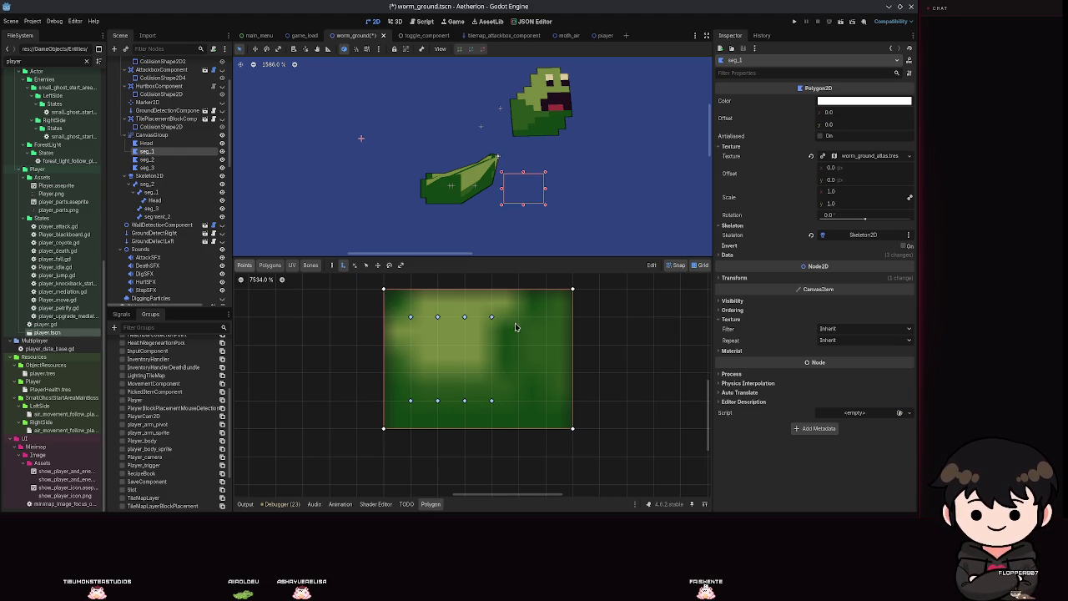
{"action": "key", "text": "ctrl+s"}
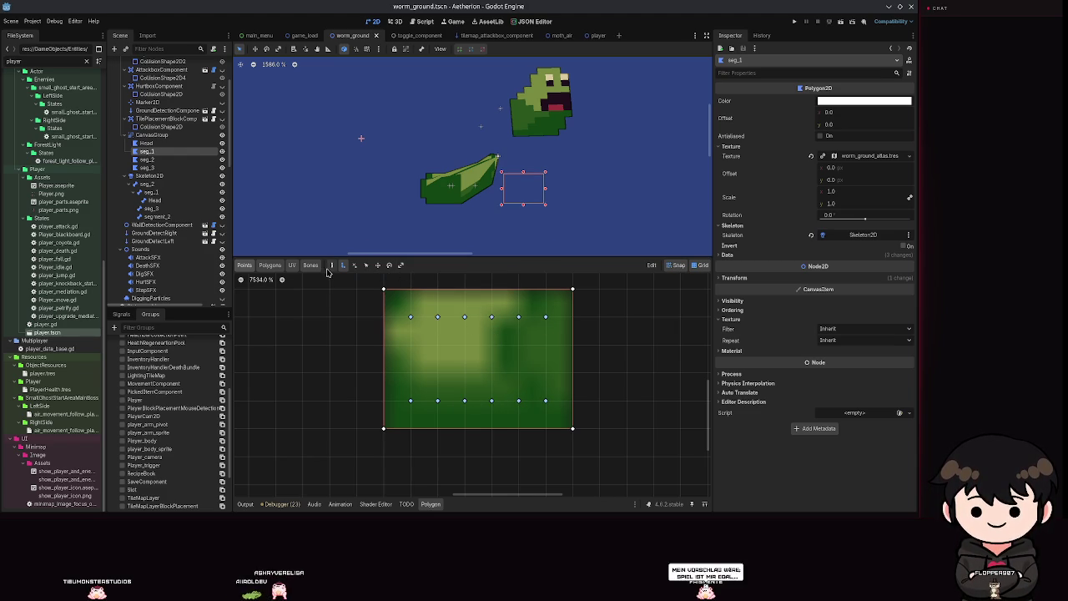
Restore seg_1's points after an accidental polygon clear, then change the polygon editing mode
{"action": "left_click", "coordinate": [331, 266]}
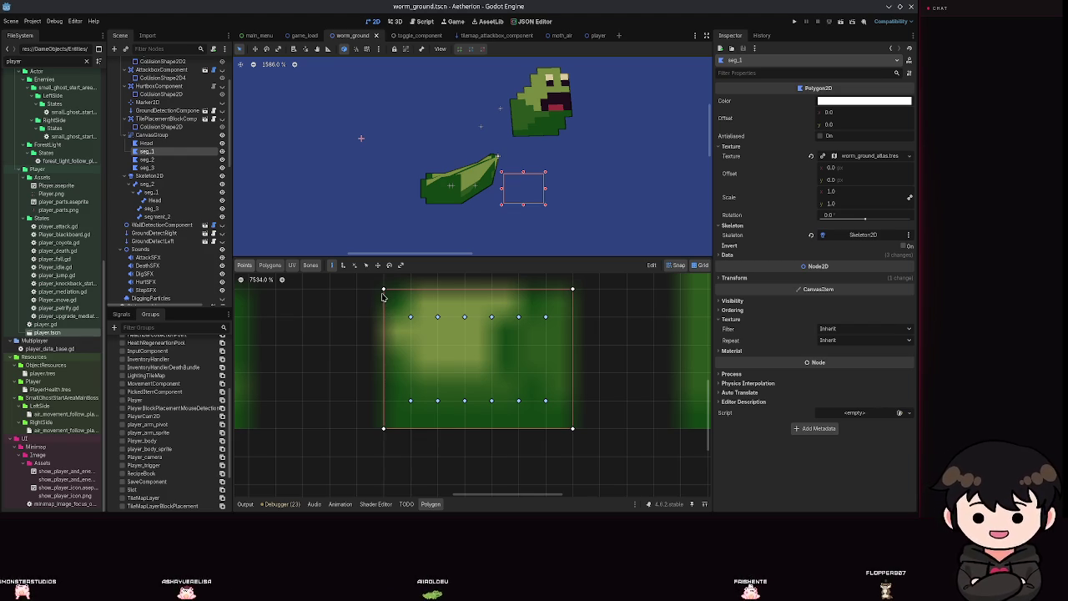
{"action": "right_click", "coordinate": [384, 291]}
{"action": "key", "text": "ctrl+z"}
{"action": "left_click", "coordinate": [342, 264]}
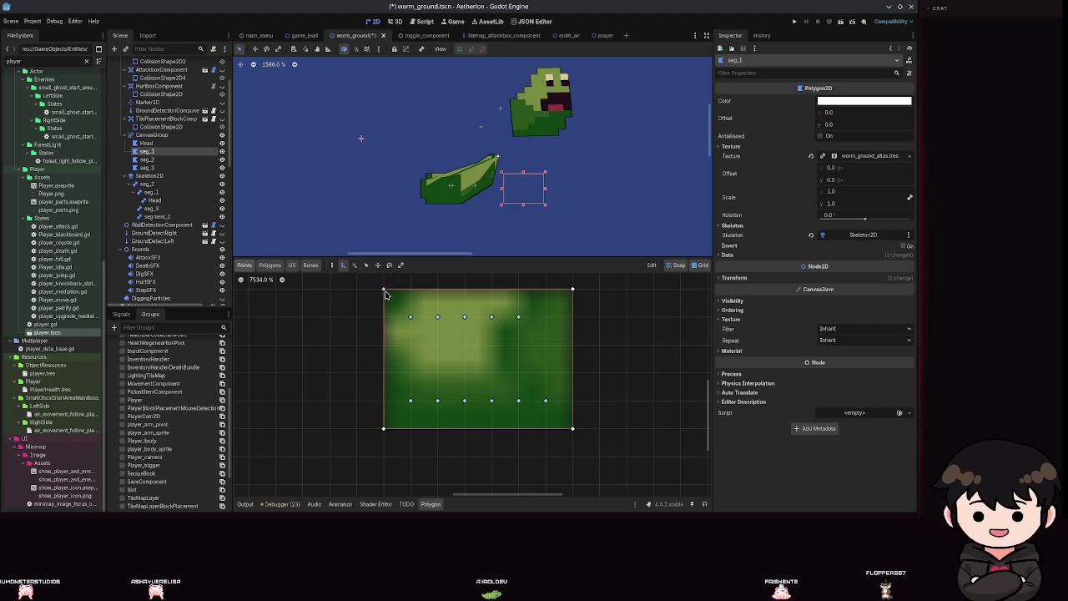
Create a triangle linking seg_1's top-left corner, inner top-left point and top-right corner
{"action": "left_click", "coordinate": [375, 288]}
{"action": "left_click", "coordinate": [383, 289]}
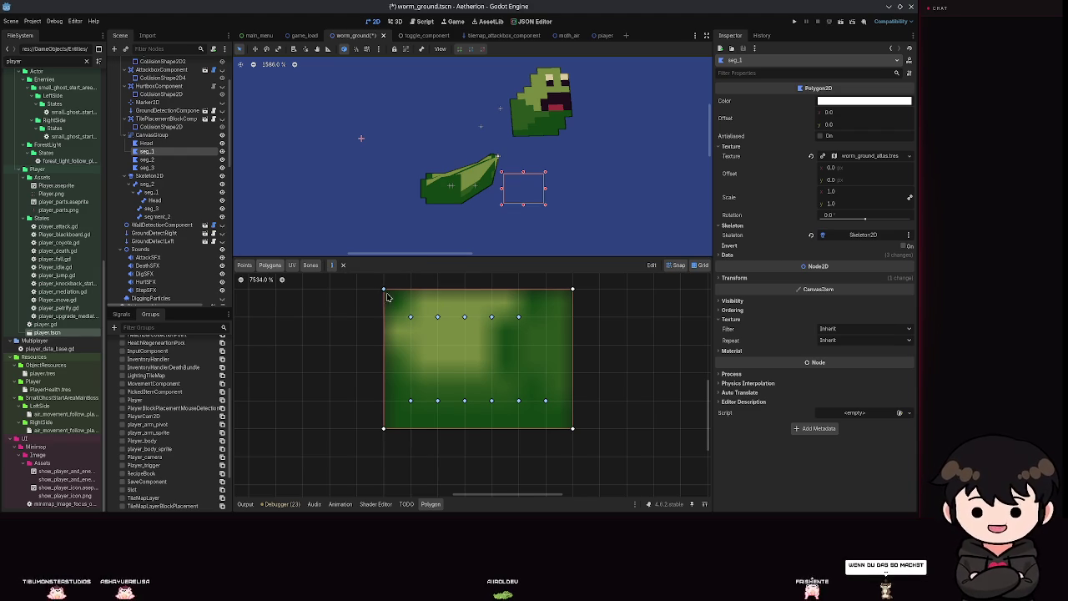
{"action": "left_click", "coordinate": [409, 316]}
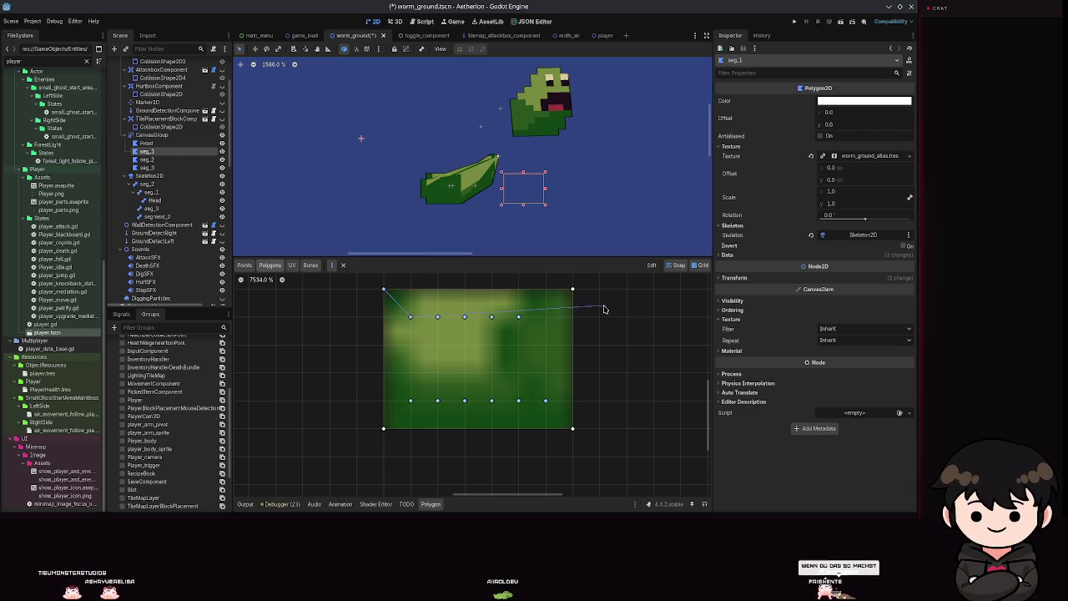
{"action": "left_click", "coordinate": [572, 290]}
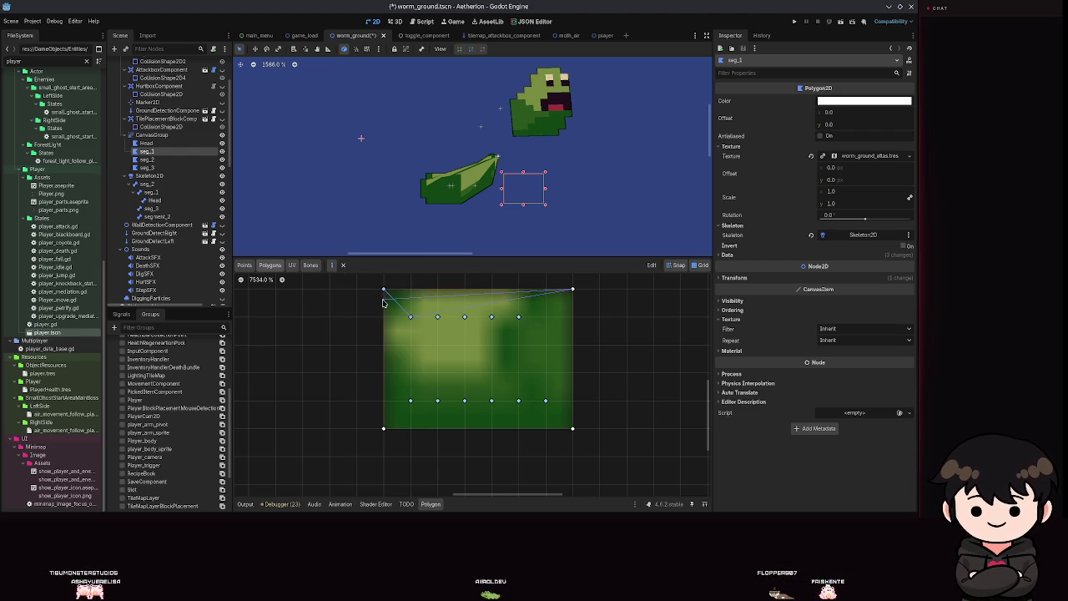
{"action": "left_click", "coordinate": [385, 290]}
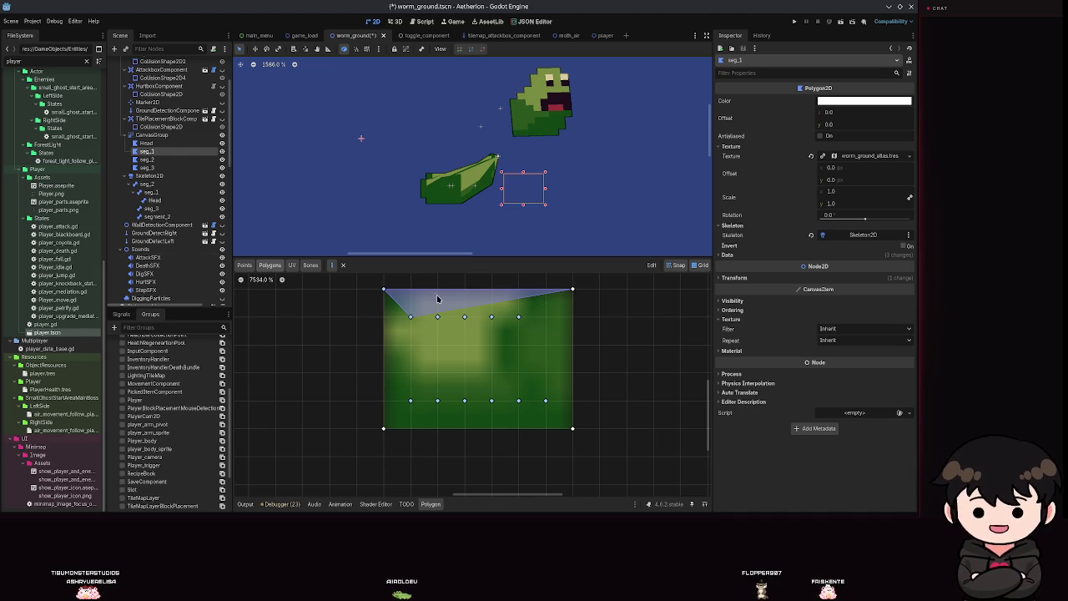
Close another polygon at seg_1's inner top-left point and save the scene
{"action": "left_click", "coordinate": [264, 265]}
{"action": "left_click", "coordinate": [342, 265]}
{"action": "key", "text": "ctrl+s"}
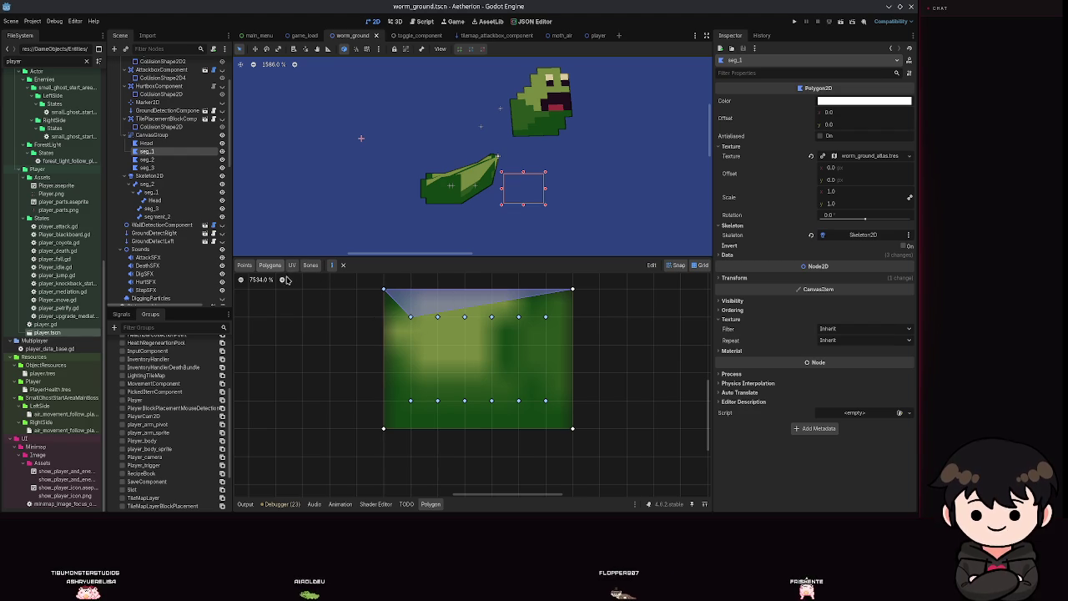
{"action": "left_click", "coordinate": [411, 317]}
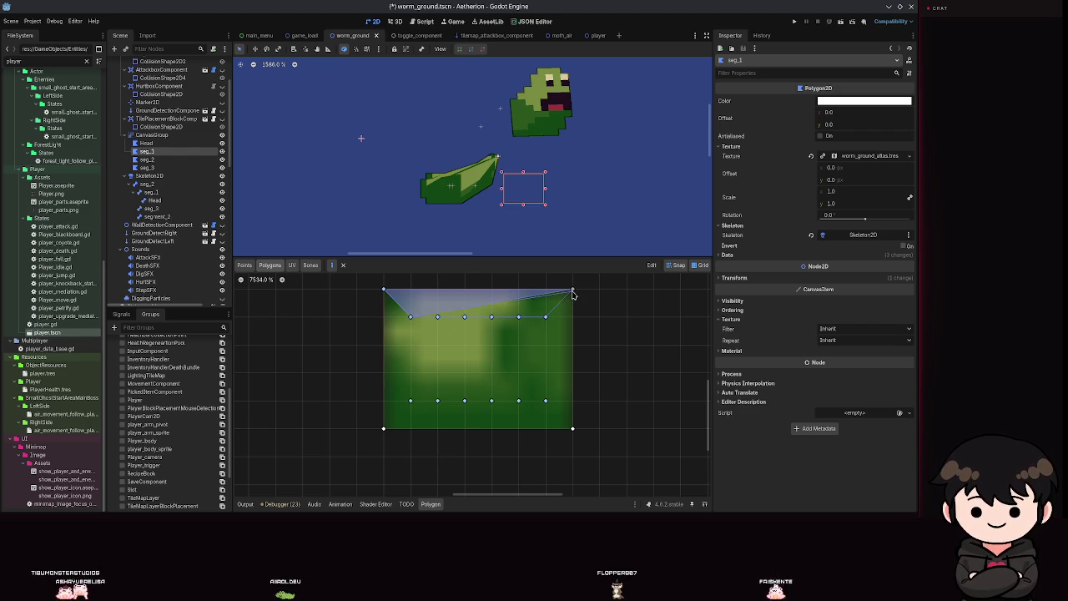
{"action": "key", "text": "ctrl+s"}
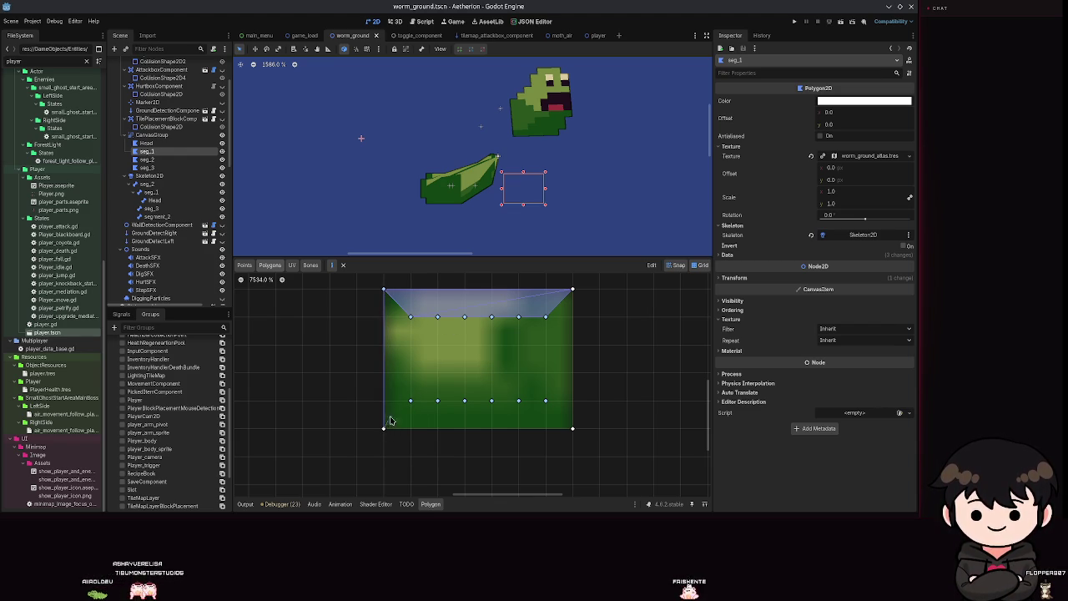
Add polygons covering seg_1's left strip and right strip near the top-right corner
{"action": "left_click", "coordinate": [384, 290]}
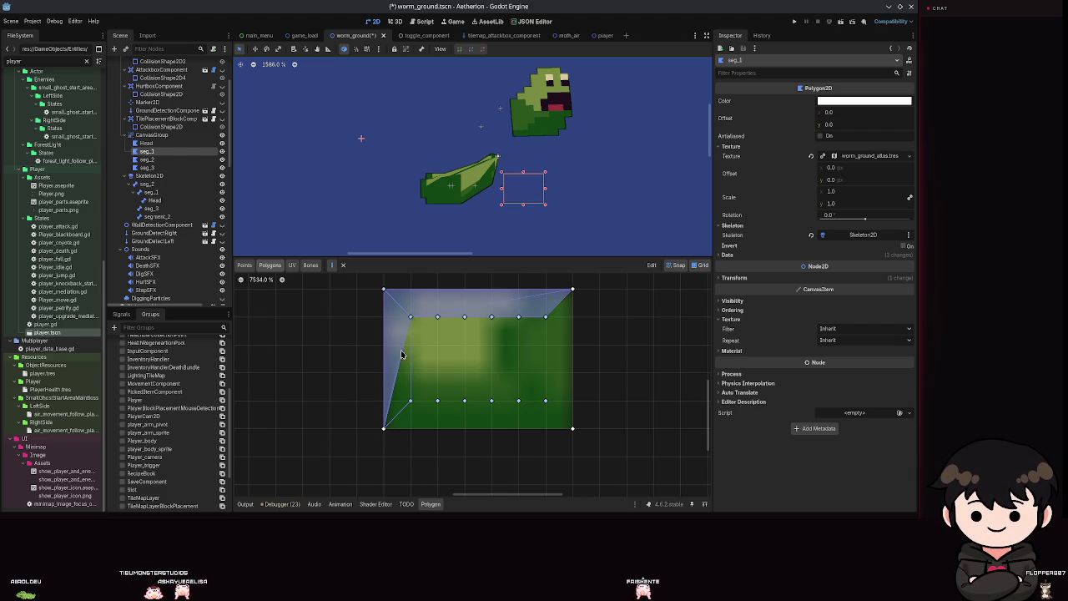
{"action": "left_click", "coordinate": [411, 318]}
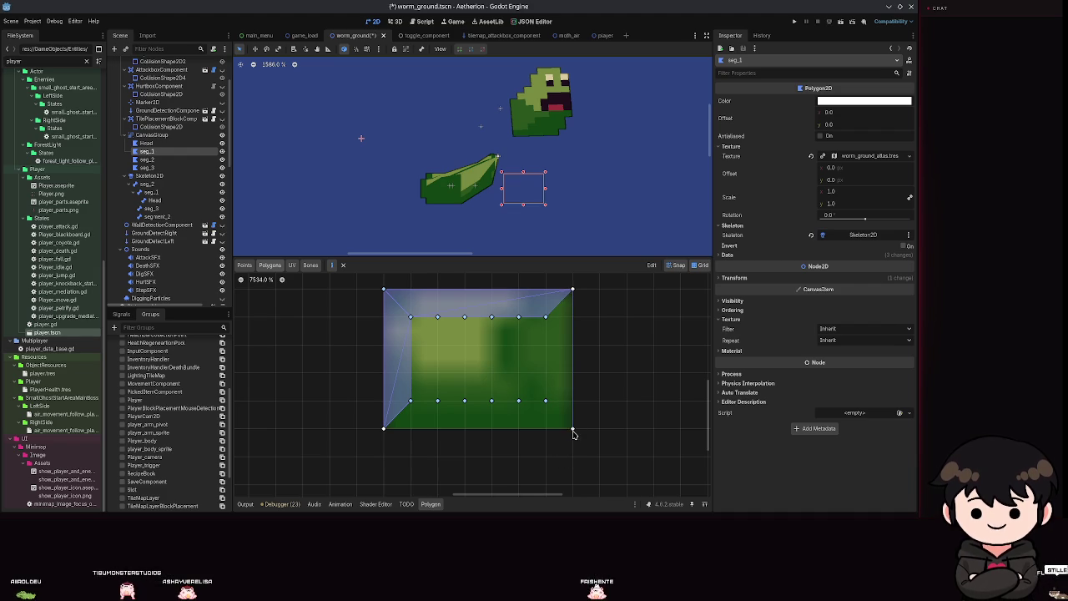
{"action": "left_click", "coordinate": [571, 291]}
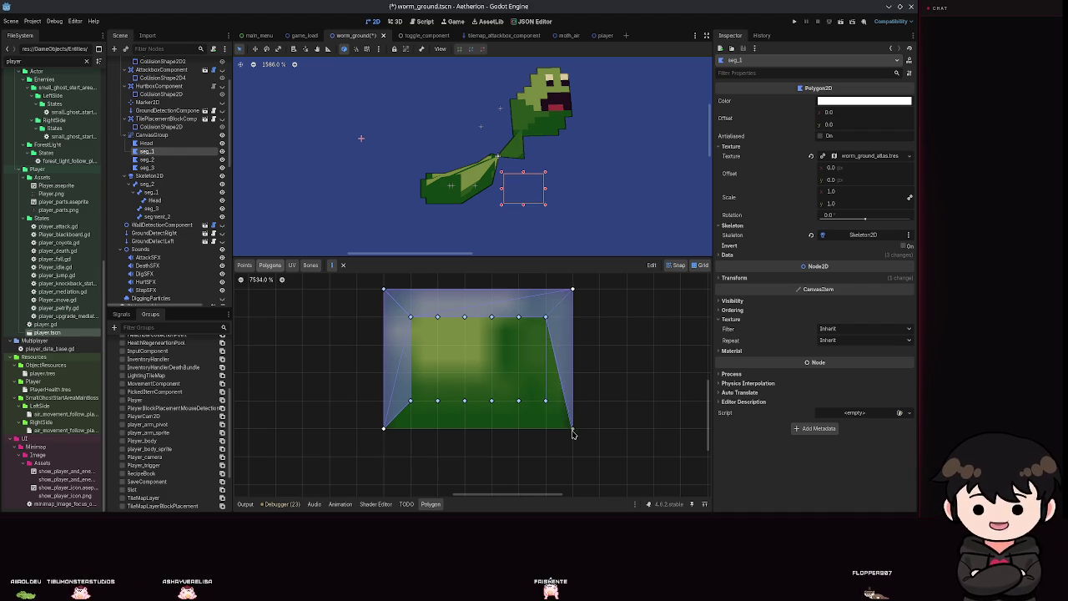
{"action": "left_click", "coordinate": [546, 401]}
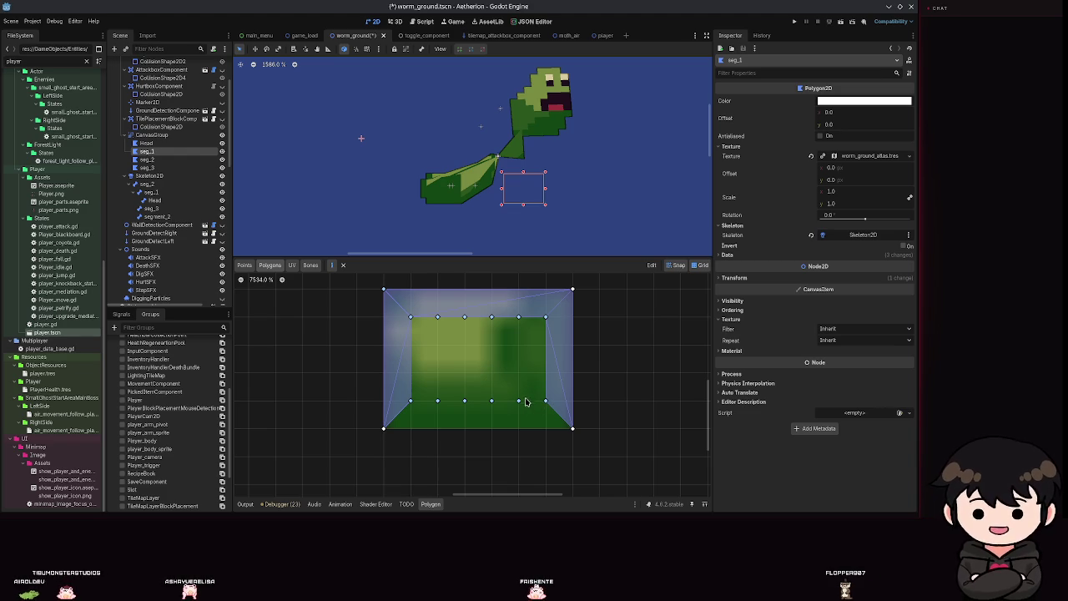
Cover seg_1's bottom strip and lower-left interior with triangles, then save
{"action": "left_click", "coordinate": [546, 401]}
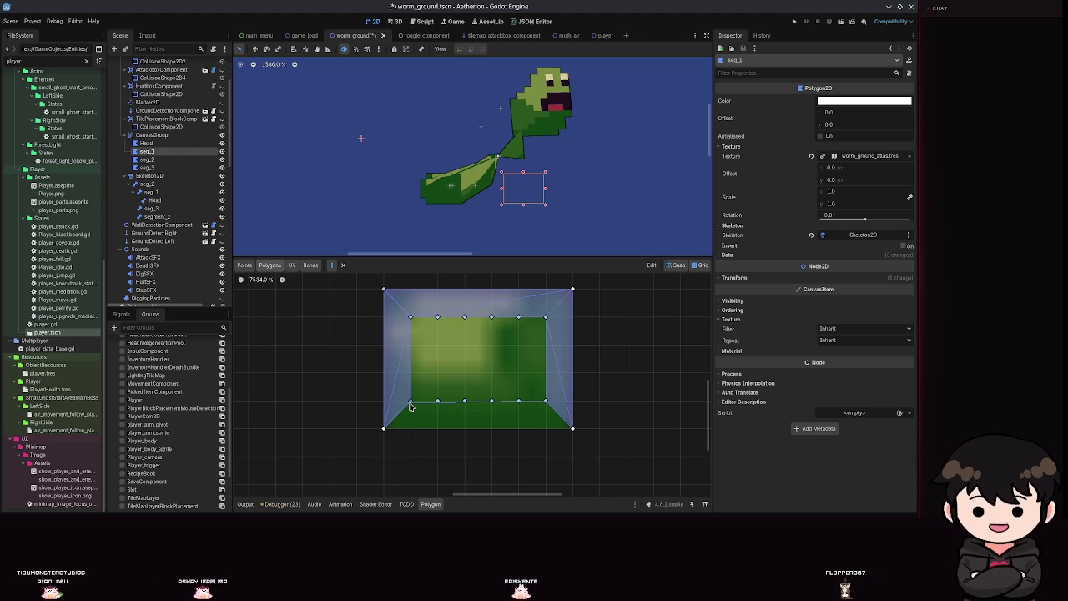
{"action": "left_click", "coordinate": [409, 401]}
{"action": "left_click", "coordinate": [571, 427]}
{"action": "left_click", "coordinate": [546, 401]}
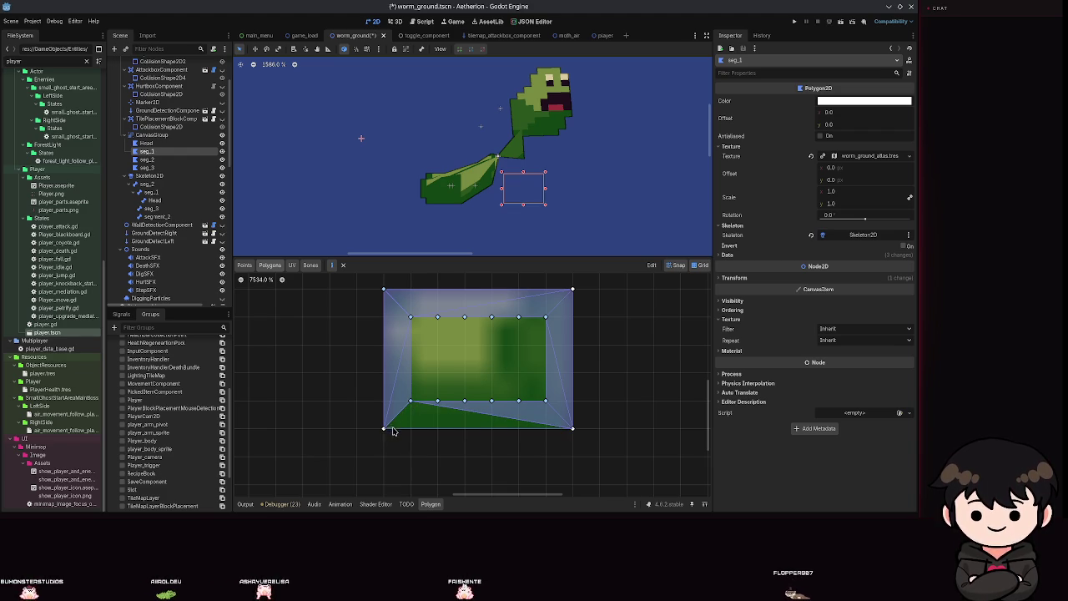
{"action": "right_click", "coordinate": [410, 403]}
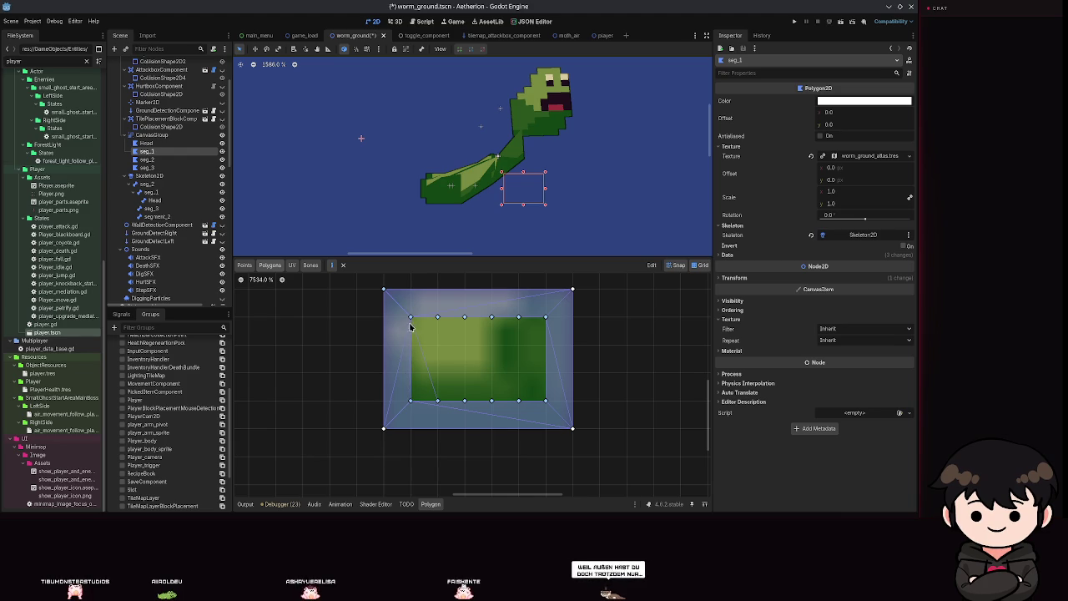
{"action": "right_click", "coordinate": [416, 371]}
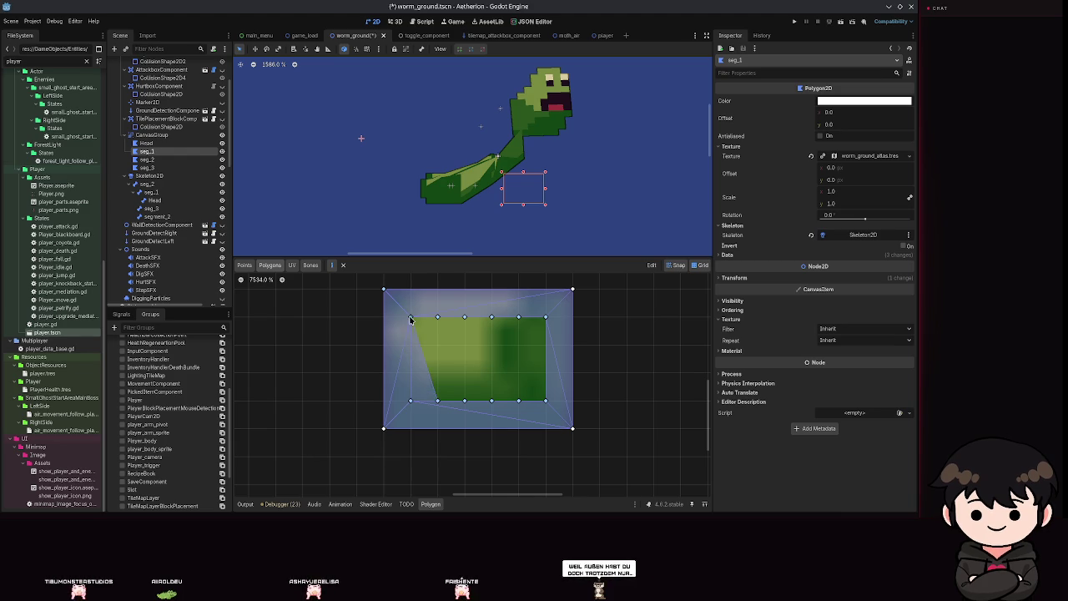
{"action": "right_click", "coordinate": [434, 390]}
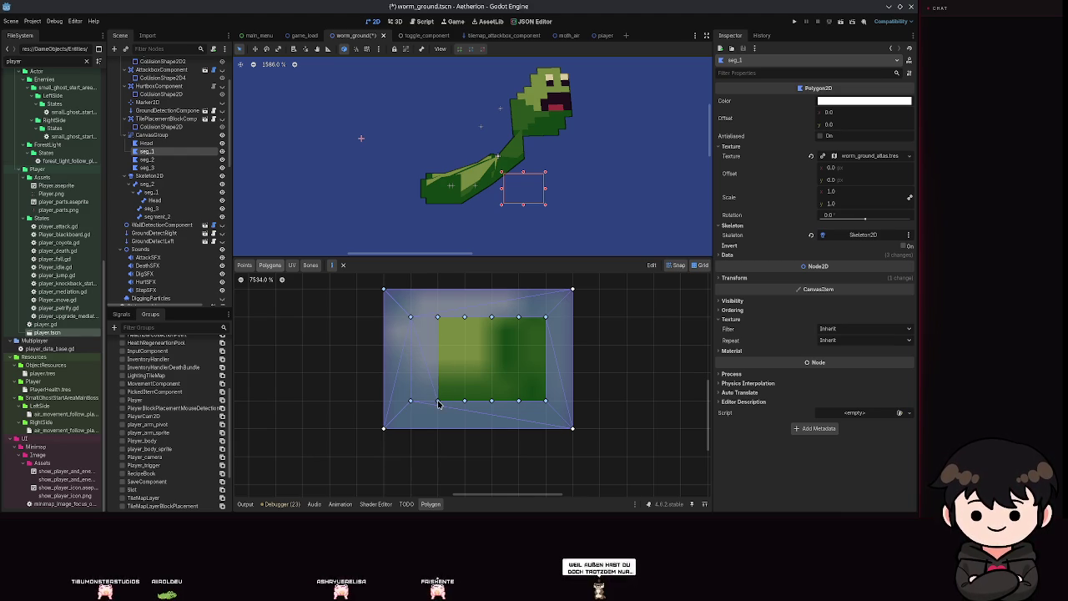
{"action": "key", "text": "ctrl+s"}
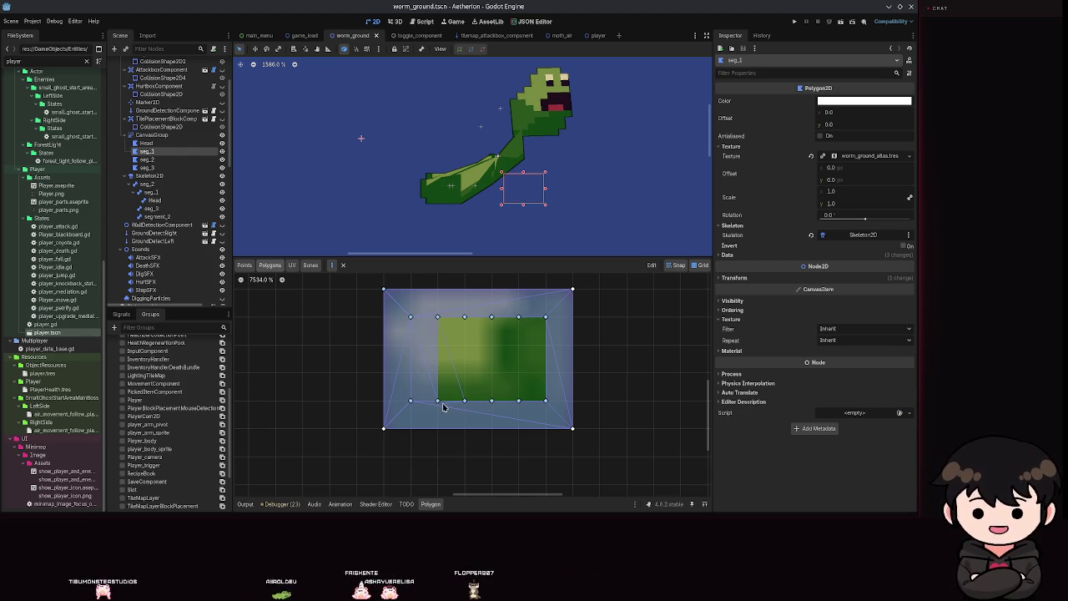
Reshape a polygon and add the remaining interior triangles on the right, then save
{"action": "left_click_drag", "start_coordinate": [436, 319], "coordinate": [459, 322]}
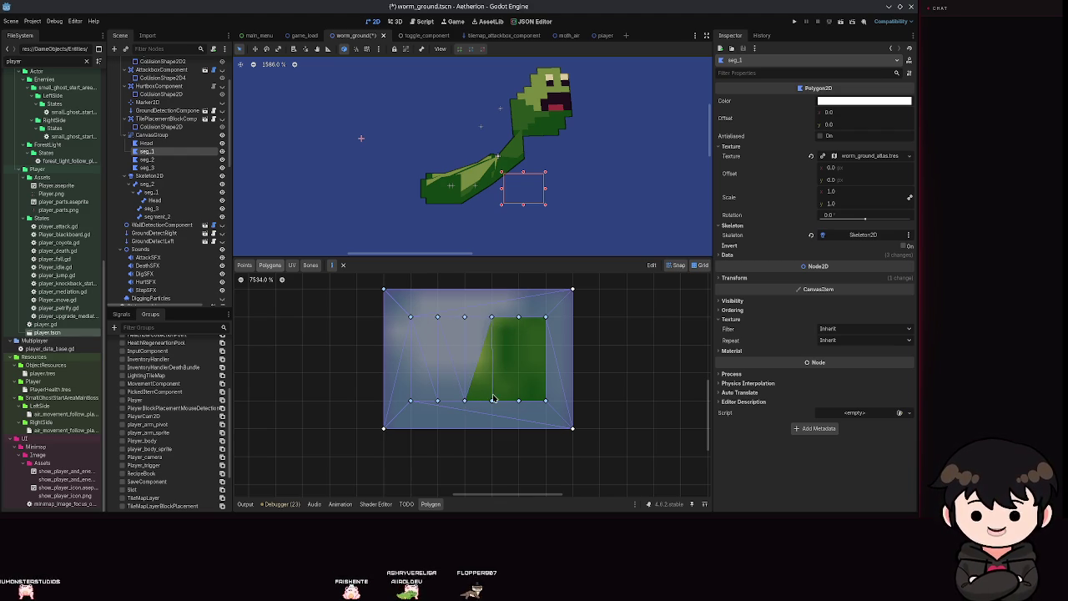
{"action": "left_click", "coordinate": [492, 317]}
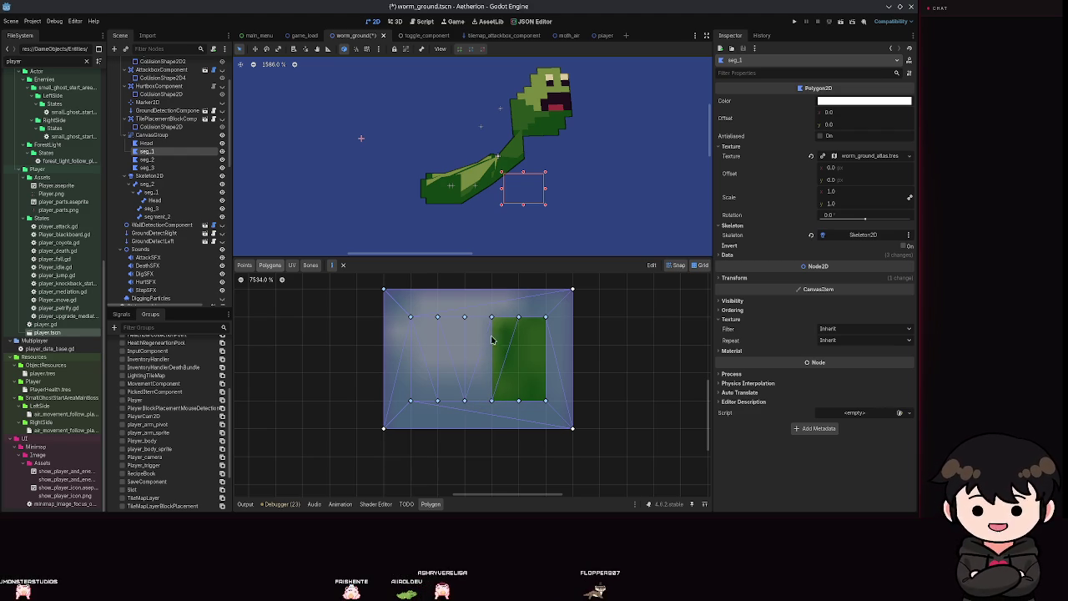
{"action": "left_click", "coordinate": [512, 320]}
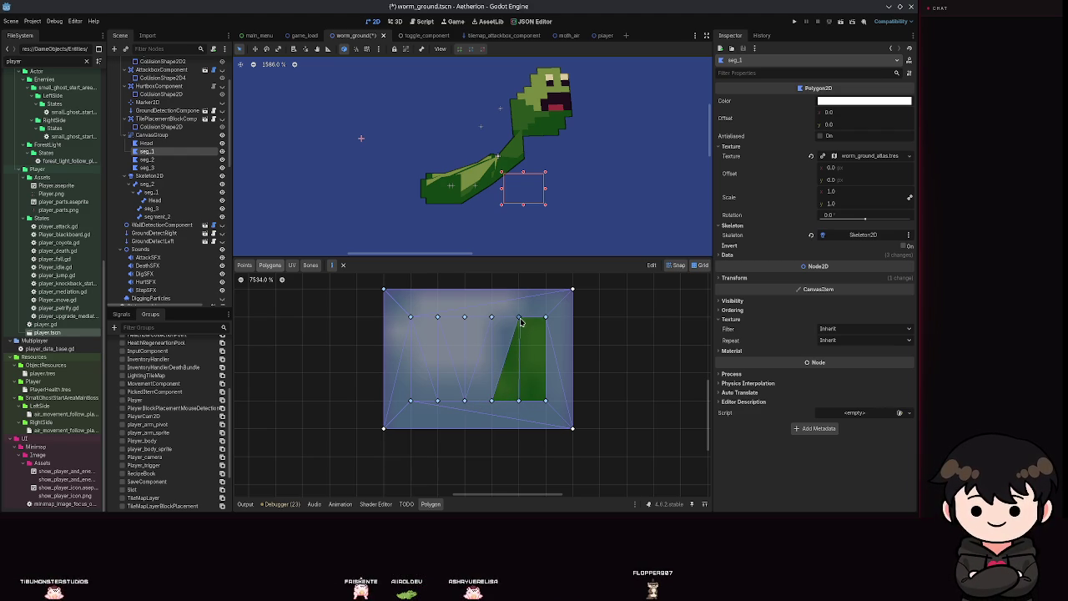
{"action": "left_click", "coordinate": [517, 392]}
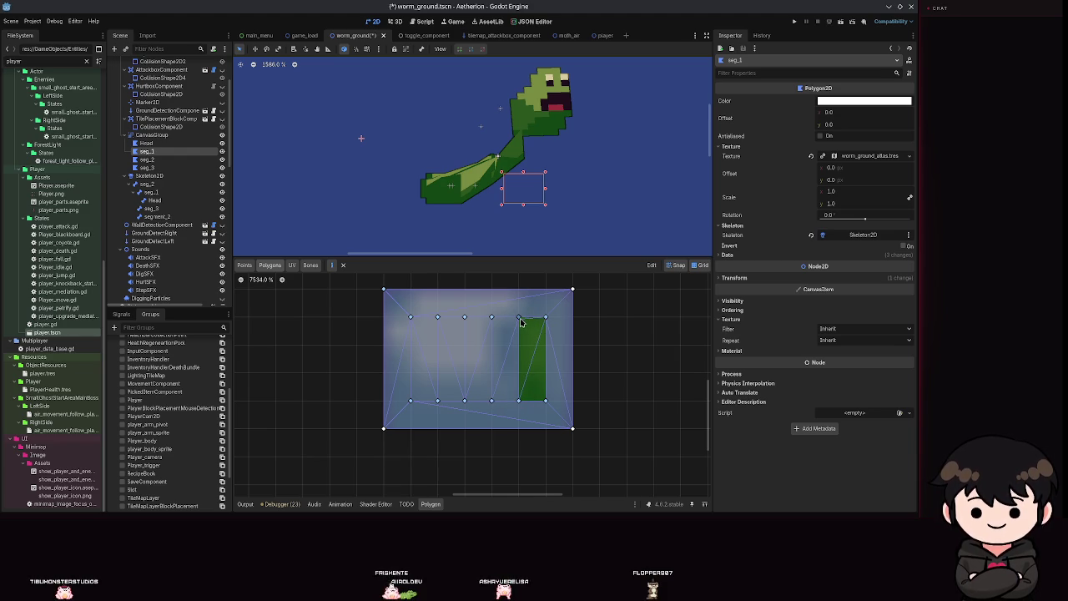
{"action": "left_click", "coordinate": [518, 403]}
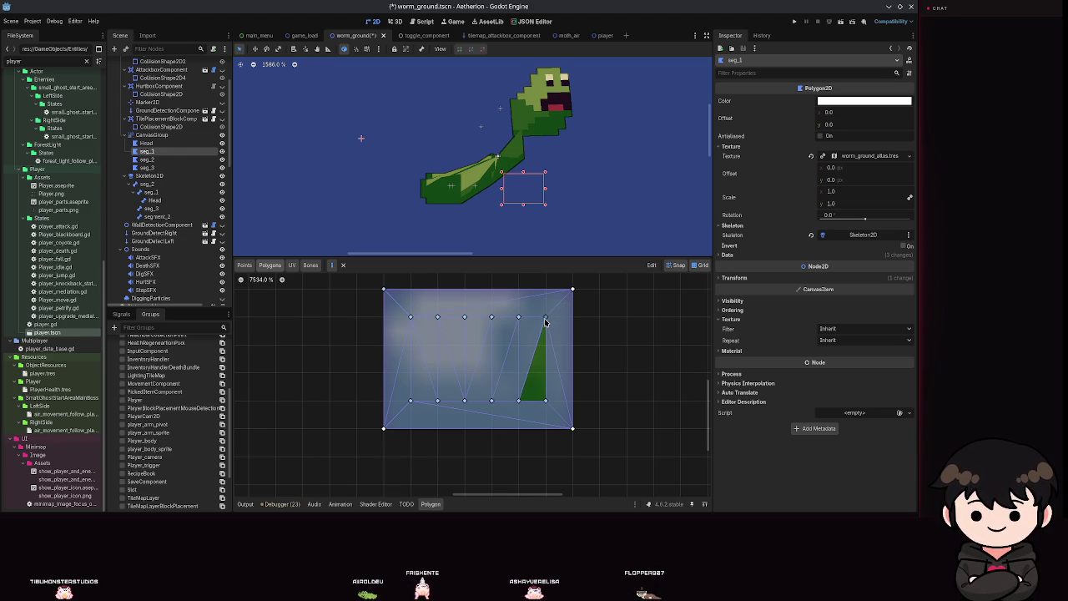
{"action": "left_click", "coordinate": [545, 403]}
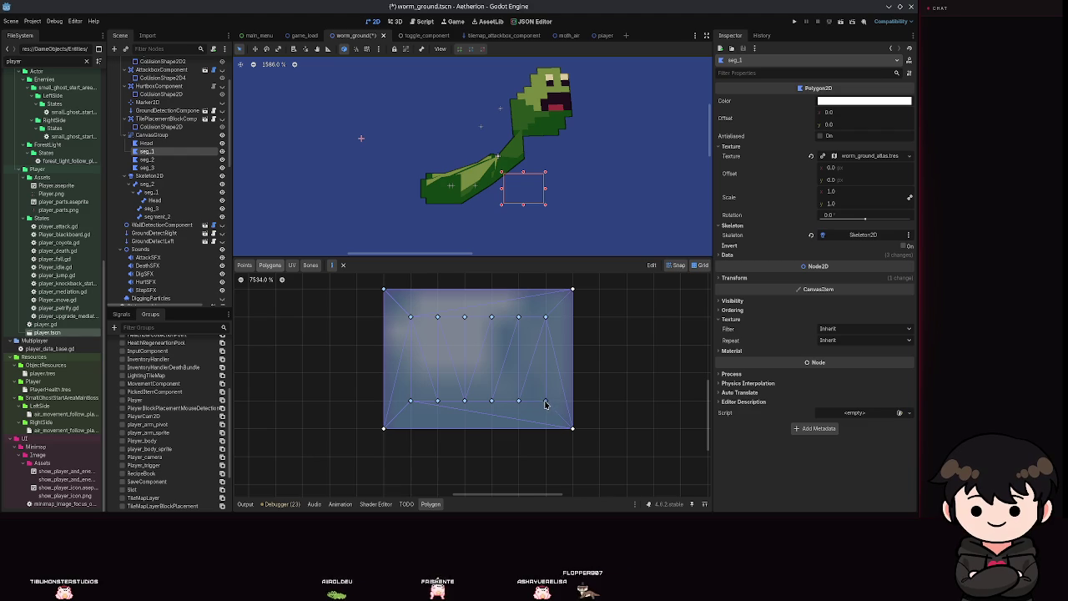
{"action": "scroll", "coordinate": [550, 233], "scroll_direction": "down", "scroll_amount": 1}
{"action": "key", "text": "ctrl+s"}
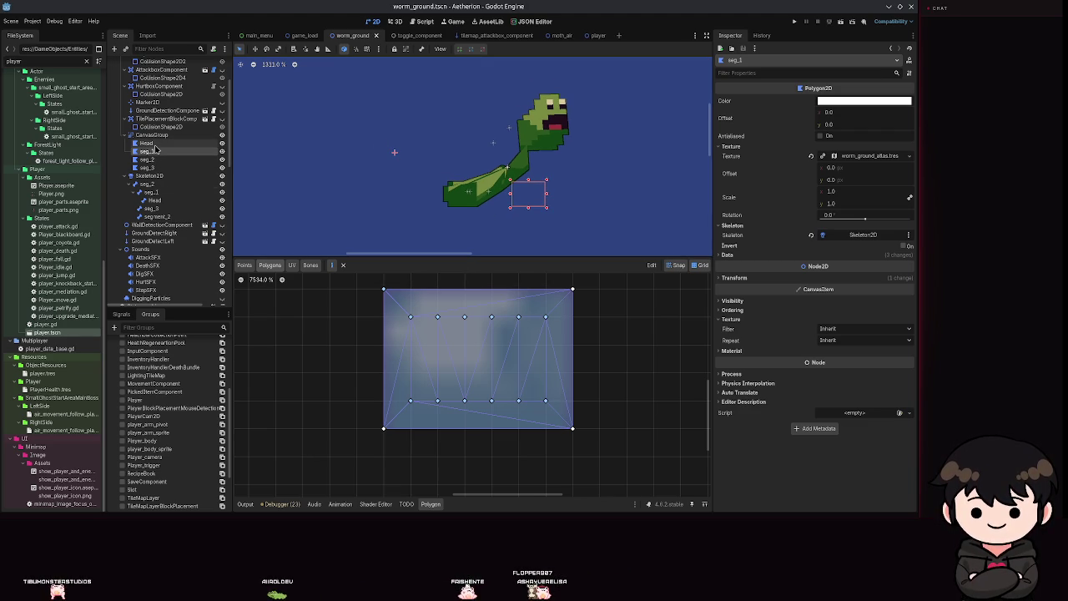
Inspect the Head and seg_1 polygons and the seg_3 and neighbouring bones, then open the worm's animations
{"action": "left_click", "coordinate": [154, 144]}
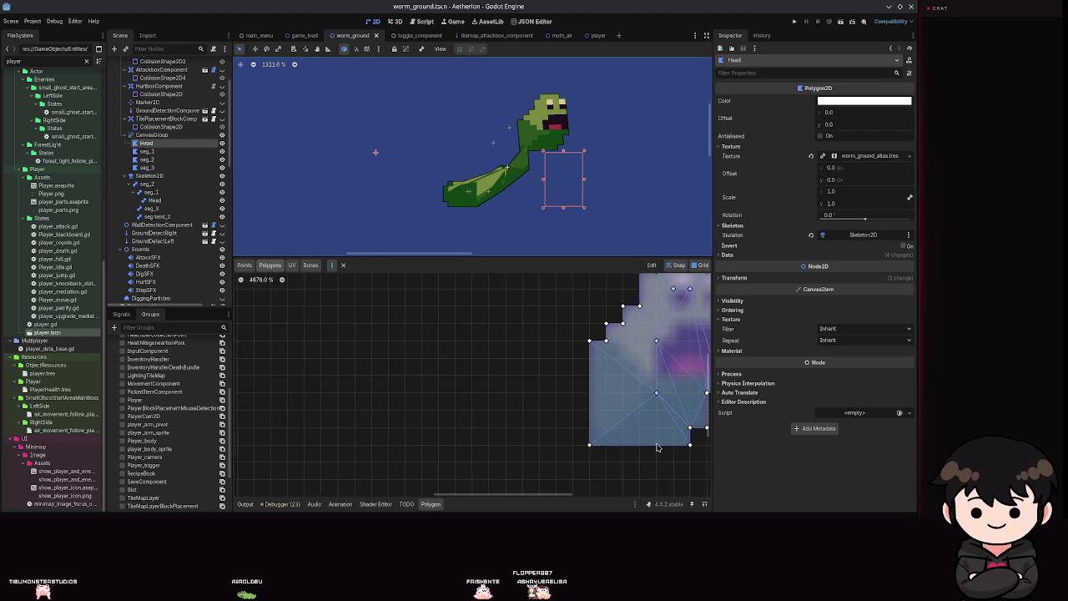
{"action": "scroll", "coordinate": [525, 386], "scroll_direction": "down", "scroll_amount": 2}
{"action": "scroll", "coordinate": [525, 385], "scroll_direction": "down", "scroll_amount": 5}
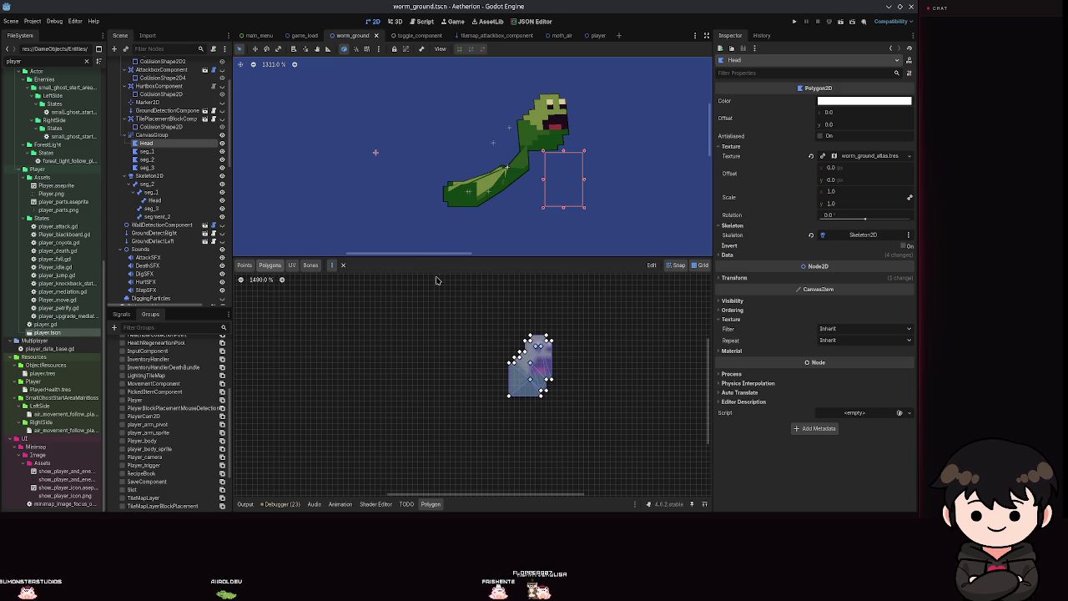
{"action": "left_click", "coordinate": [146, 152]}
{"action": "left_click", "coordinate": [150, 209]}
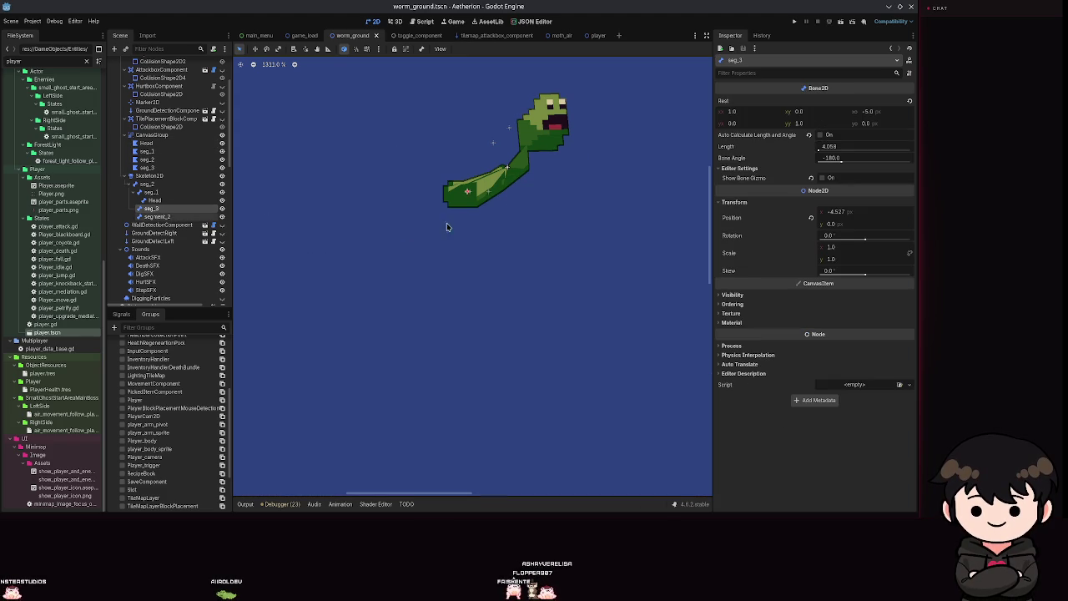
{"action": "left_click", "coordinate": [157, 217]}
{"action": "scroll", "coordinate": [146, 225], "scroll_direction": "down", "scroll_amount": 10}
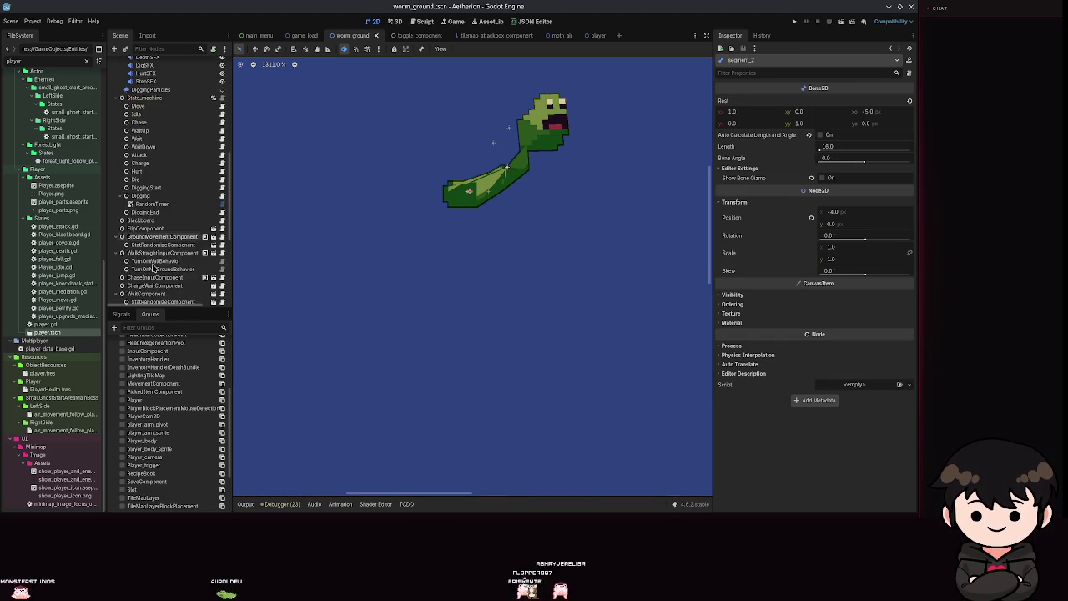
{"action": "left_click", "coordinate": [143, 222]}
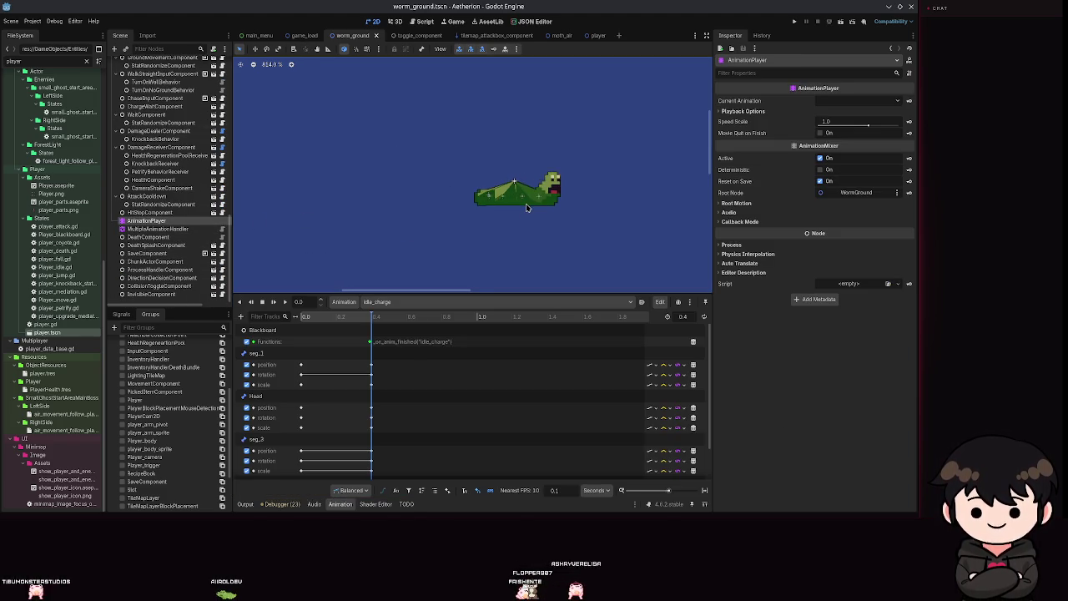
Rewind the timeline to 0, switch to the move animation, and play it
{"action": "scroll", "coordinate": [522, 199], "scroll_direction": "up", "scroll_amount": 4}
{"action": "scroll", "coordinate": [520, 196], "scroll_direction": "down", "scroll_amount": 2}
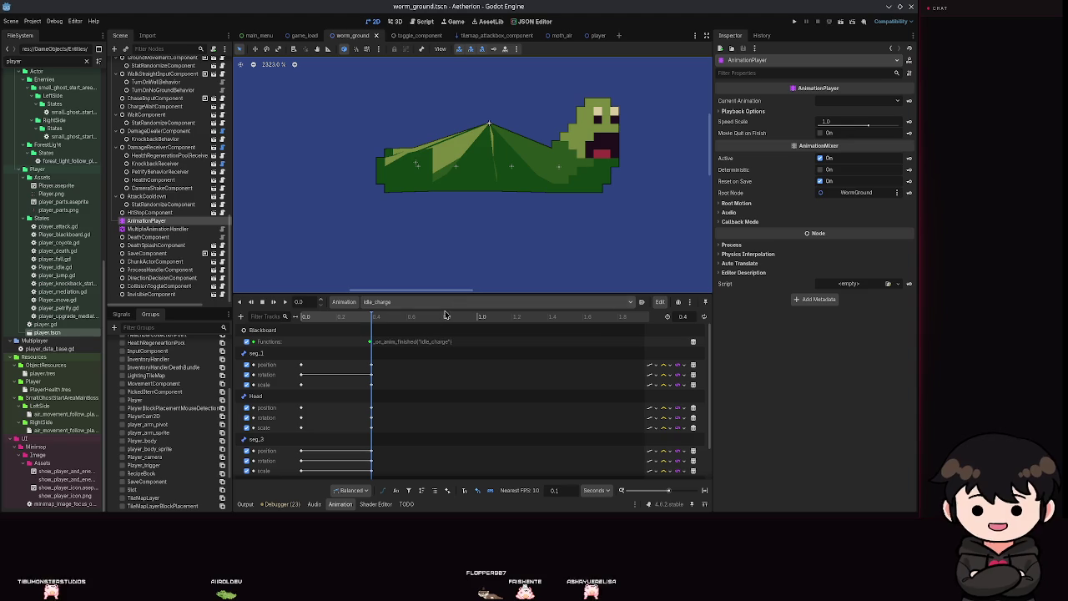
{"action": "left_click", "coordinate": [365, 317]}
{"action": "left_click_drag", "start_coordinate": [365, 321], "coordinate": [302, 318]}
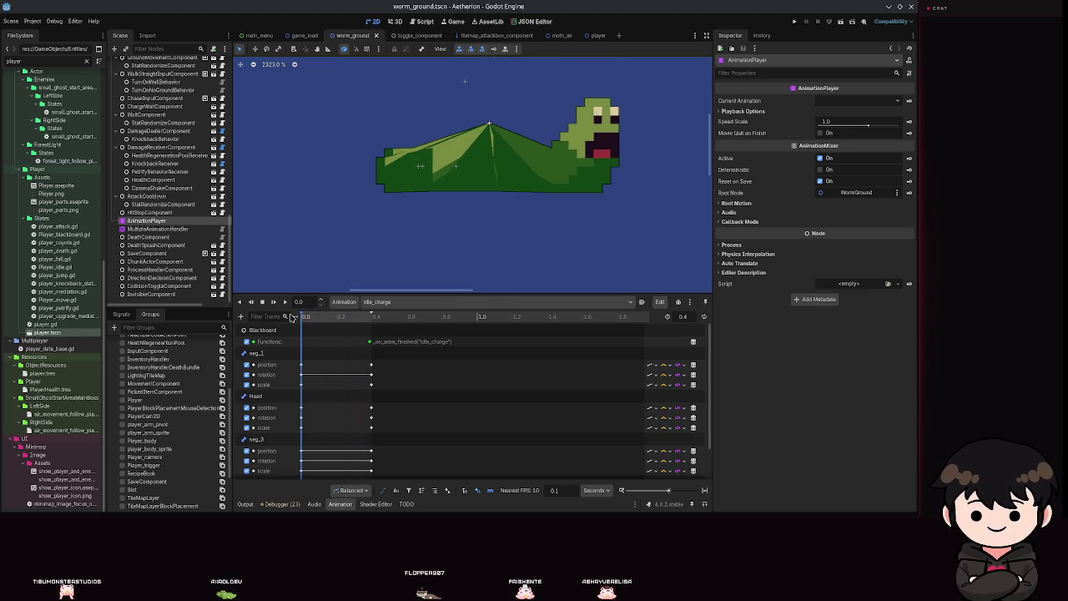
{"action": "left_click", "coordinate": [410, 302]}
{"action": "left_click", "coordinate": [389, 393]}
{"action": "left_click", "coordinate": [286, 301]}
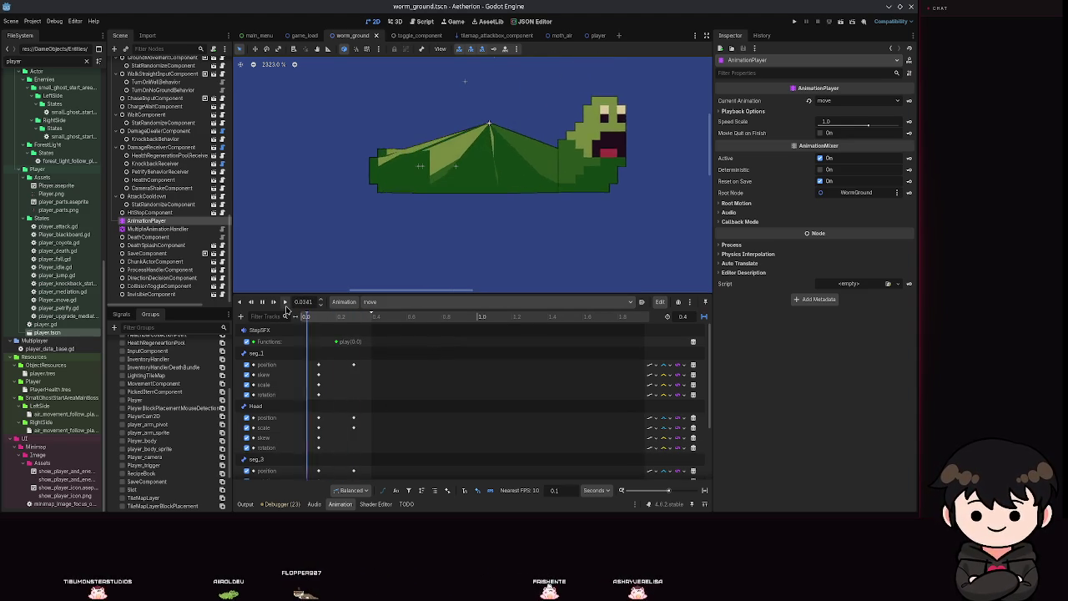
{"action": "scroll", "coordinate": [553, 229], "scroll_direction": "down", "scroll_amount": 8}
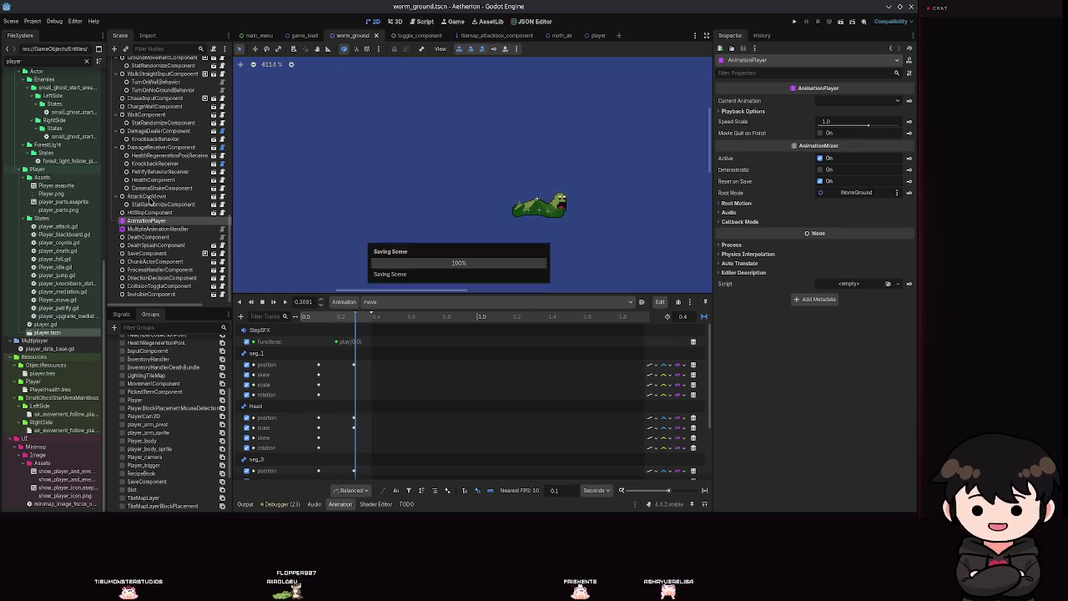
{"action": "scroll", "coordinate": [162, 183], "scroll_direction": "up", "scroll_amount": 5}
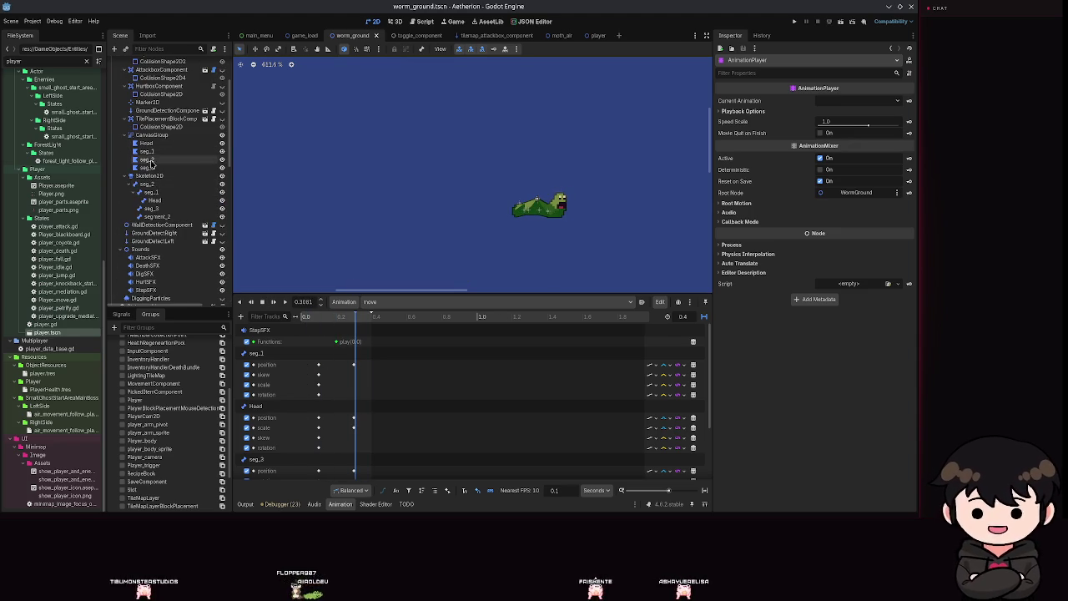
Open seg_1's bone weights, review the seg_1 and seg_2 bones, and switch to erasing
{"action": "left_click", "coordinate": [147, 151]}
{"action": "left_click", "coordinate": [310, 264]}
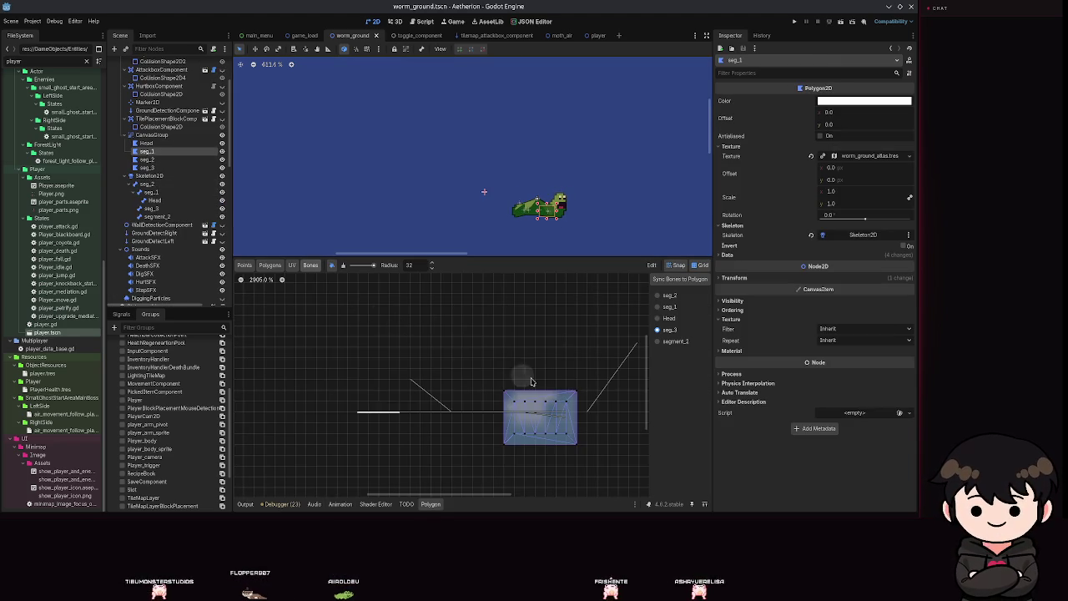
{"action": "scroll", "coordinate": [438, 344], "scroll_direction": "down", "scroll_amount": 1}
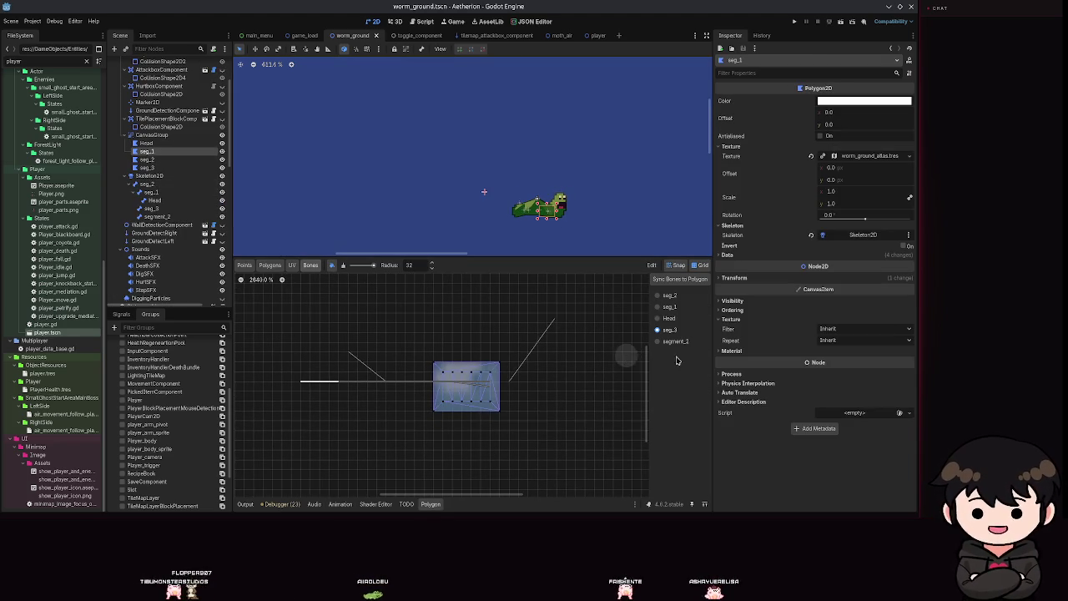
{"action": "left_click", "coordinate": [658, 307]}
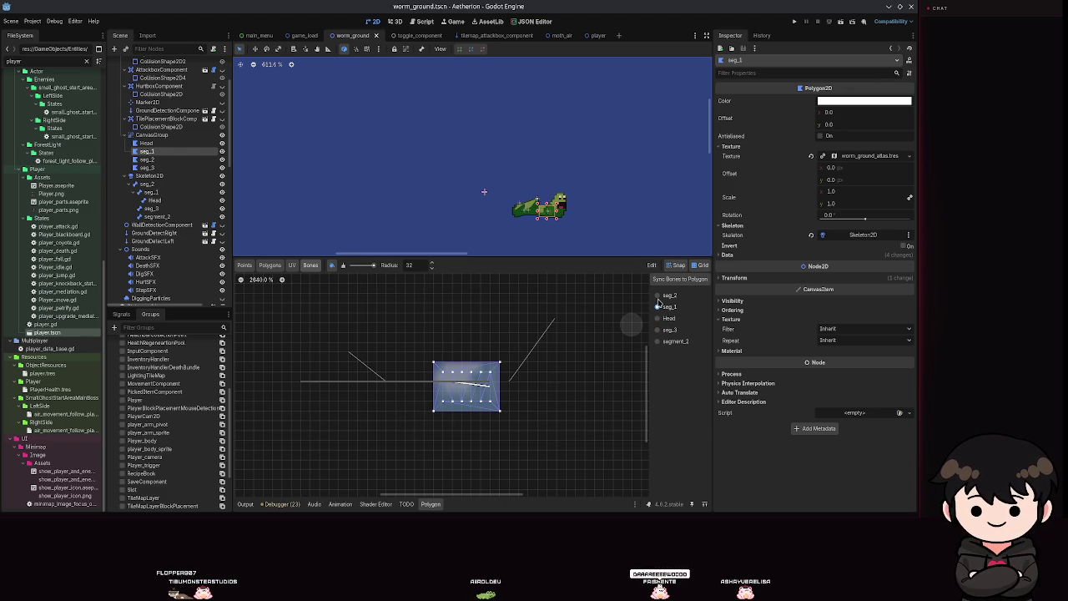
{"action": "left_click", "coordinate": [657, 296]}
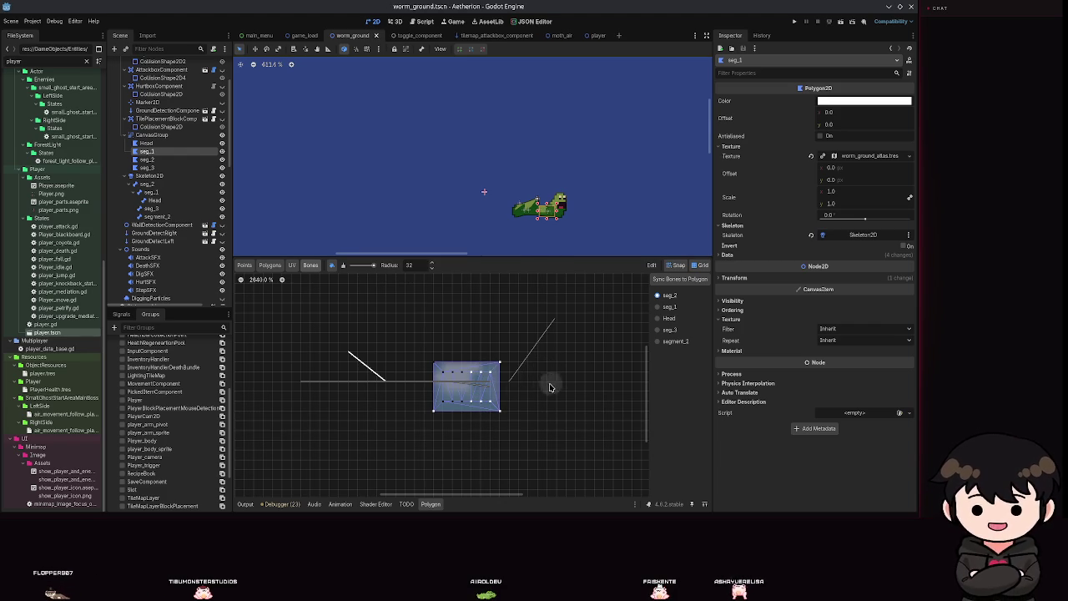
{"action": "left_click", "coordinate": [342, 265]}
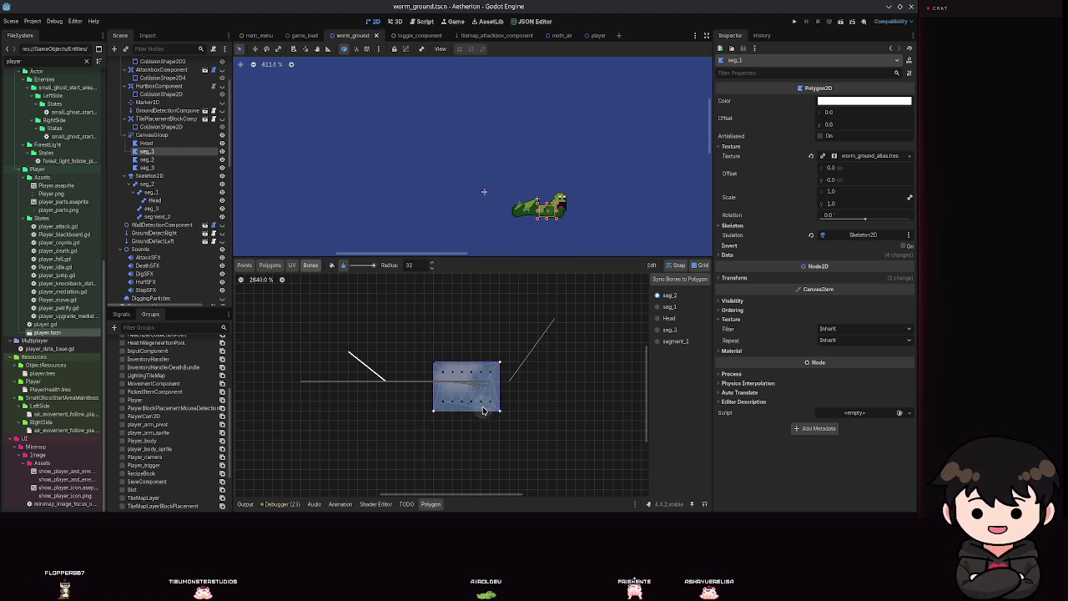
{"action": "key", "text": "ctrl+s"}
Erase Head and seg_2 weights near seg_1's lower-right corner, saving in between
{"action": "left_click", "coordinate": [658, 318]}
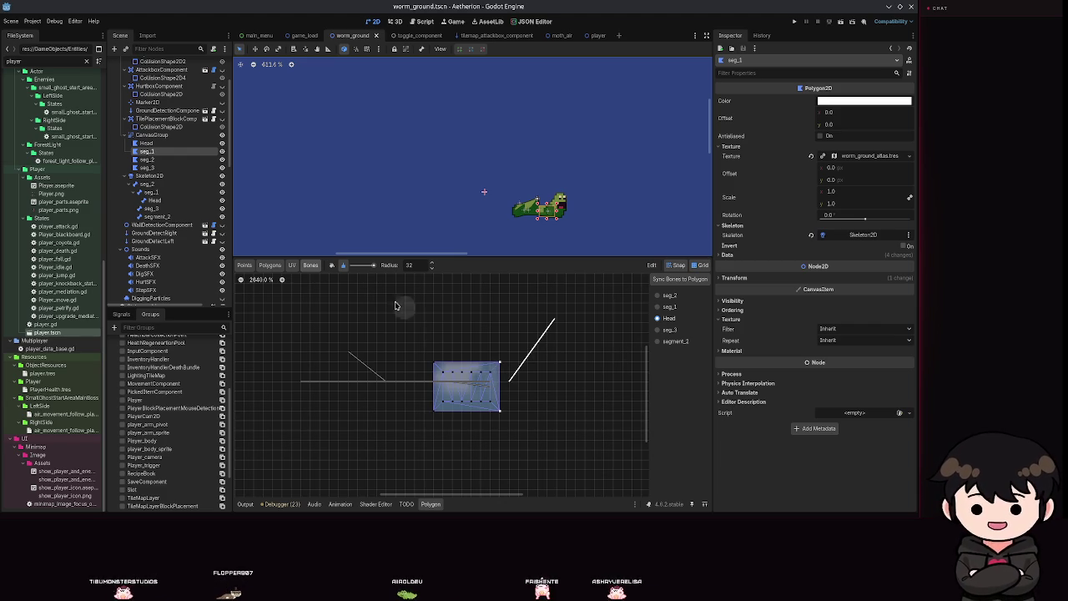
{"action": "left_click", "coordinate": [503, 430]}
{"action": "key", "text": "ctrl+s"}
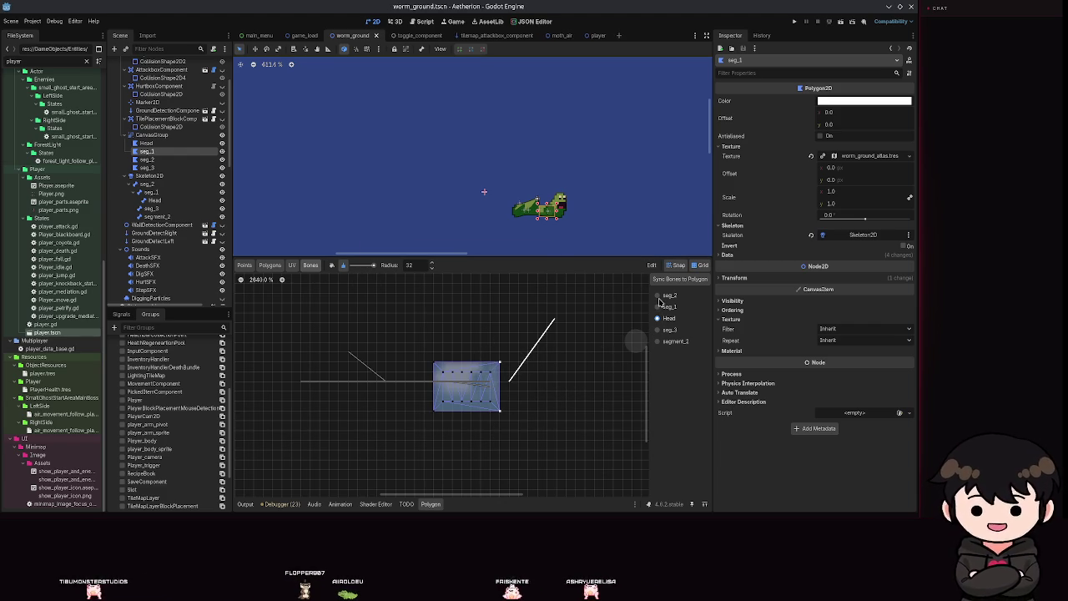
{"action": "left_click", "coordinate": [665, 296]}
{"action": "left_click", "coordinate": [499, 443]}
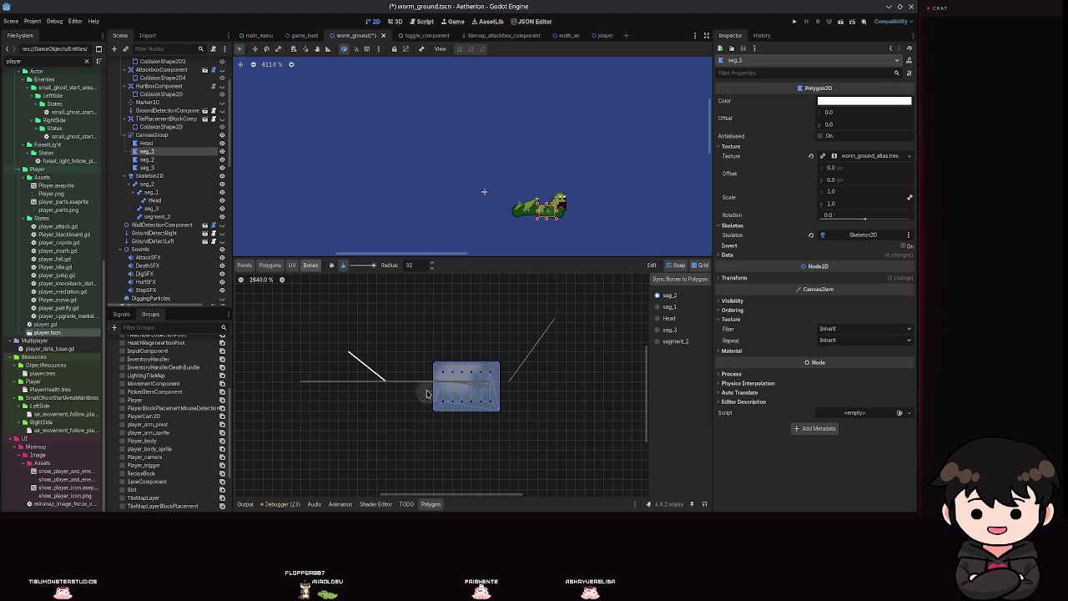
Paint seg_2 weight onto seg_1's left-edge vertices, save, and select the seg_2 polygon
{"action": "left_click", "coordinate": [331, 265]}
{"action": "mouse_move", "coordinate": [424, 346]}
{"action": "left_mouse_down"}
{"action": "mouse_move", "coordinate": [429, 424]}
{"action": "mouse_move", "coordinate": [443, 404]}
{"action": "left_mouse_up"}
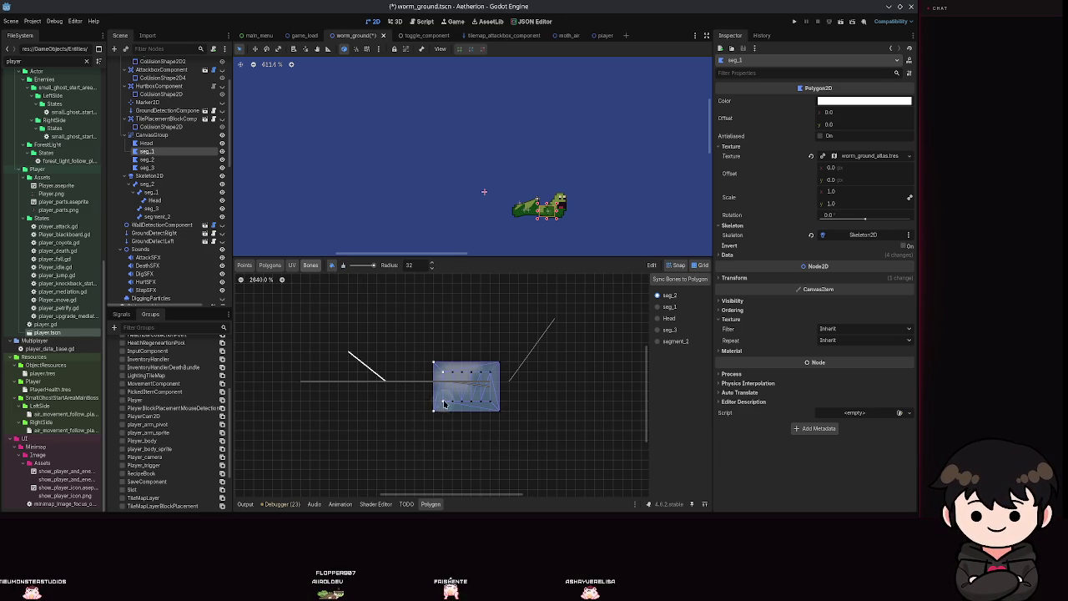
{"action": "left_click", "coordinate": [342, 266]}
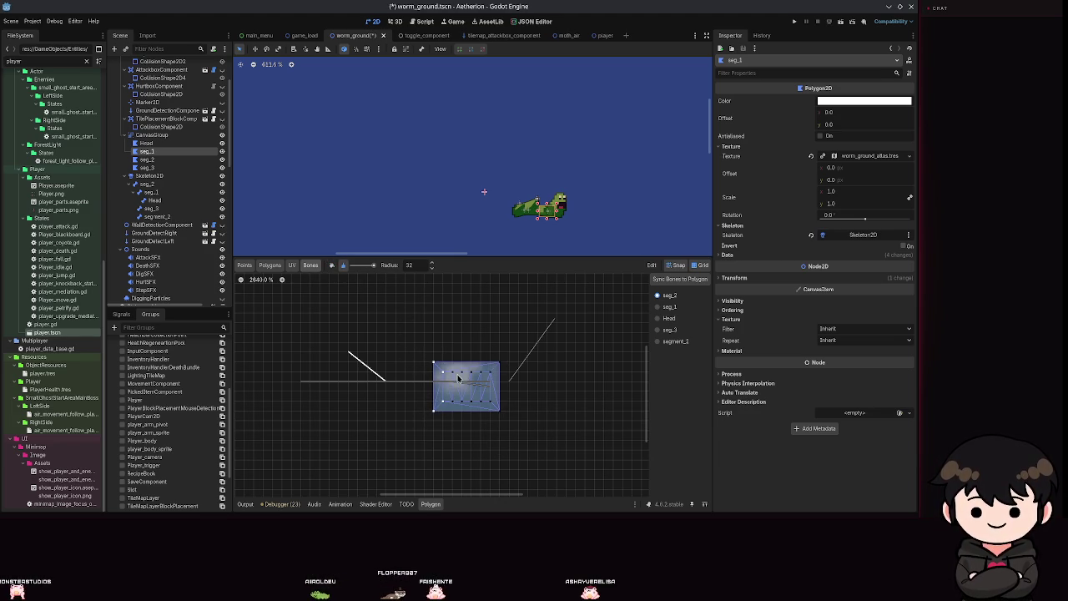
{"action": "key", "text": "ctrl+s"}
{"action": "scroll", "coordinate": [526, 192], "scroll_direction": "up", "scroll_amount": 6}
{"action": "scroll", "coordinate": [527, 193], "scroll_direction": "down", "scroll_amount": 2}
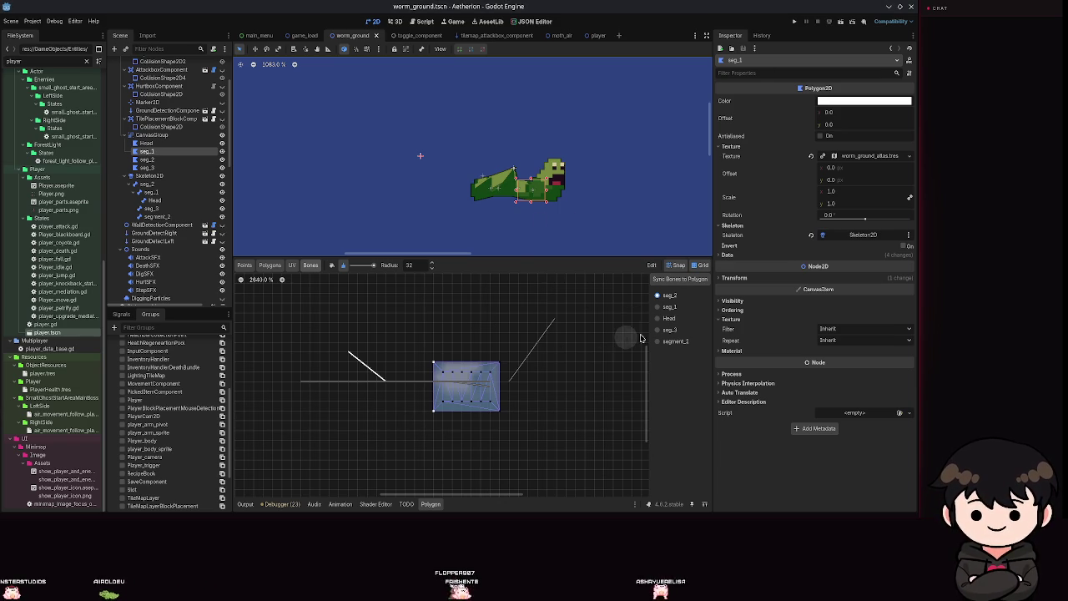
{"action": "left_click", "coordinate": [146, 158]}
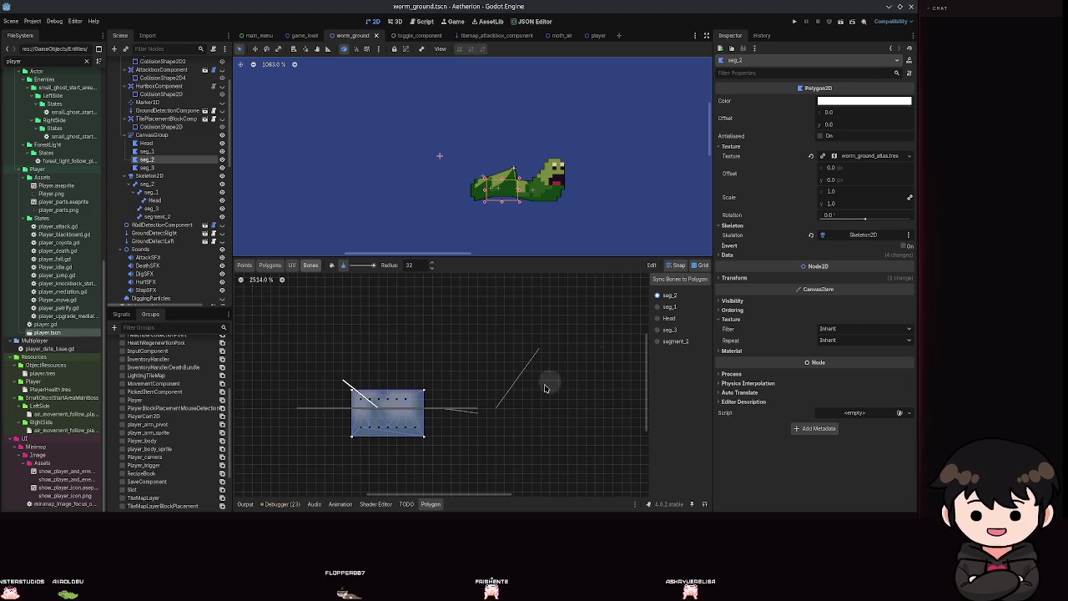
Check the seg_1 and seg_3 bone weights, the seg_3 polygon, and the segment_2 bone
{"action": "left_click", "coordinate": [331, 265]}
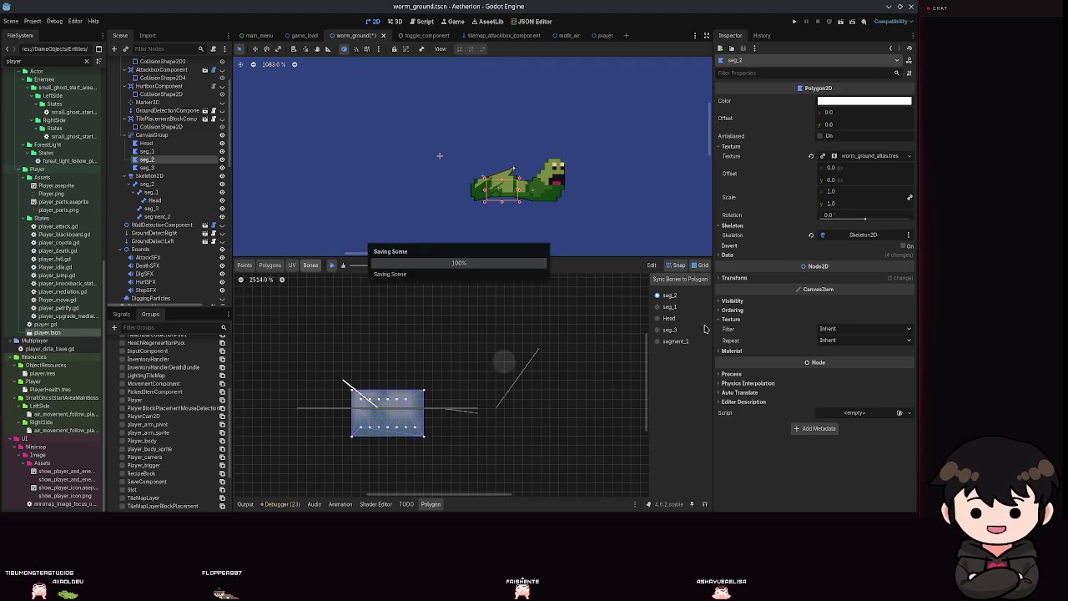
{"action": "left_click", "coordinate": [667, 307]}
{"action": "left_click", "coordinate": [668, 330]}
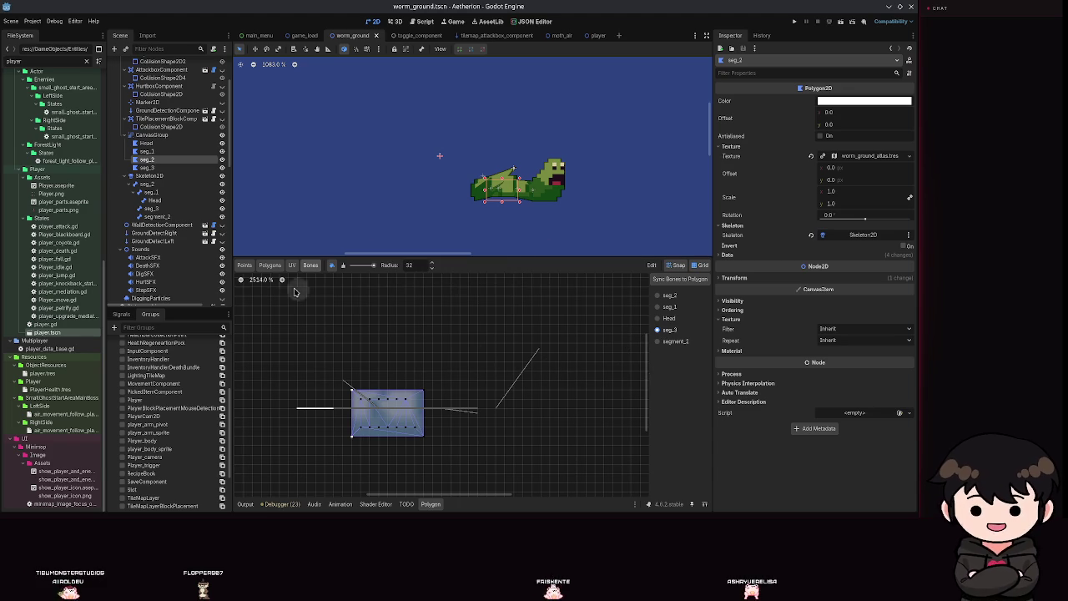
{"action": "left_click", "coordinate": [147, 168]}
{"action": "left_click_drag", "start_coordinate": [367, 375], "coordinate": [518, 377]}
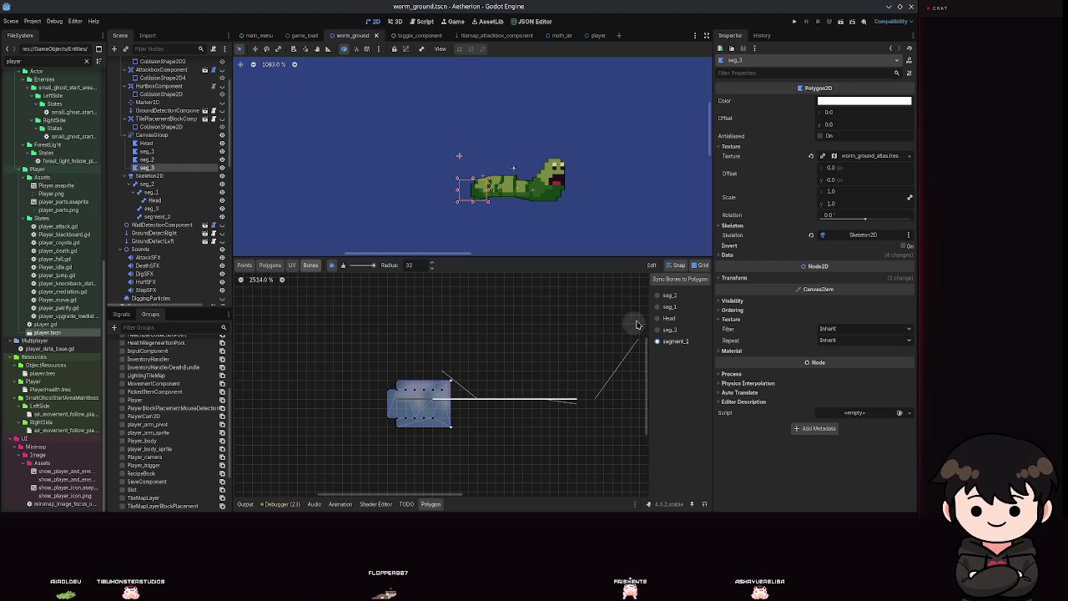
{"action": "left_click", "coordinate": [158, 217]}
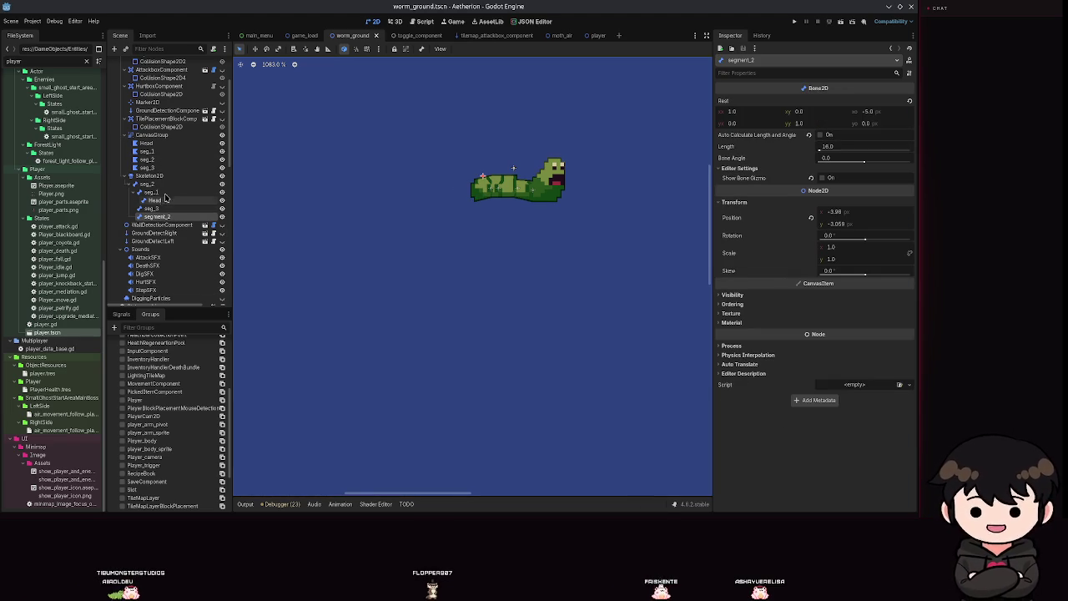
Reselect seg_2 and unpaint seg_2 bone weights across the polygon's vertices
{"action": "left_click", "coordinate": [147, 159]}
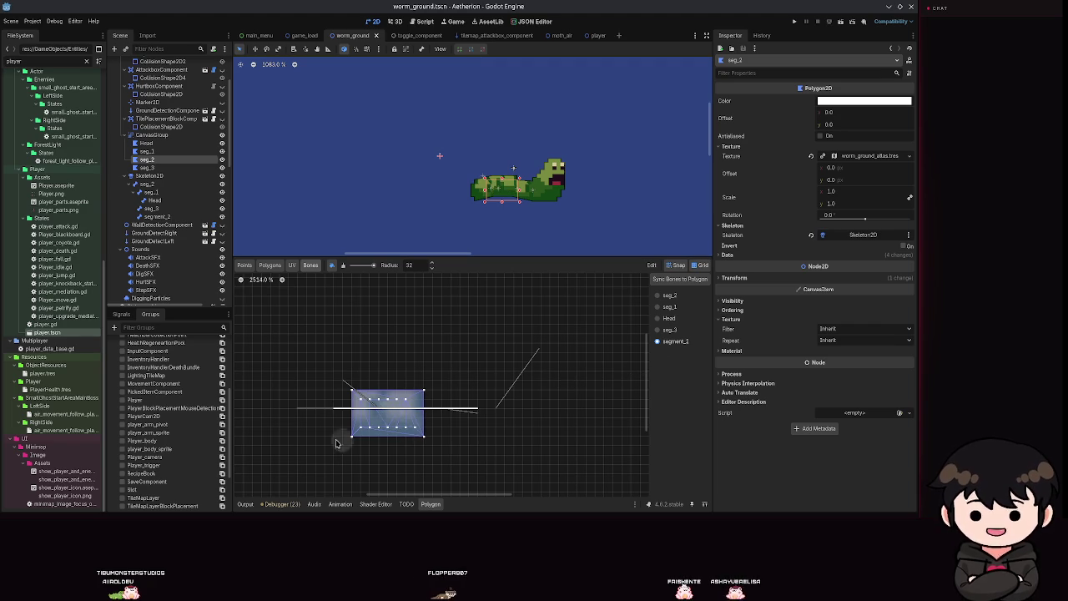
{"action": "left_click", "coordinate": [664, 296]}
{"action": "left_click", "coordinate": [343, 266]}
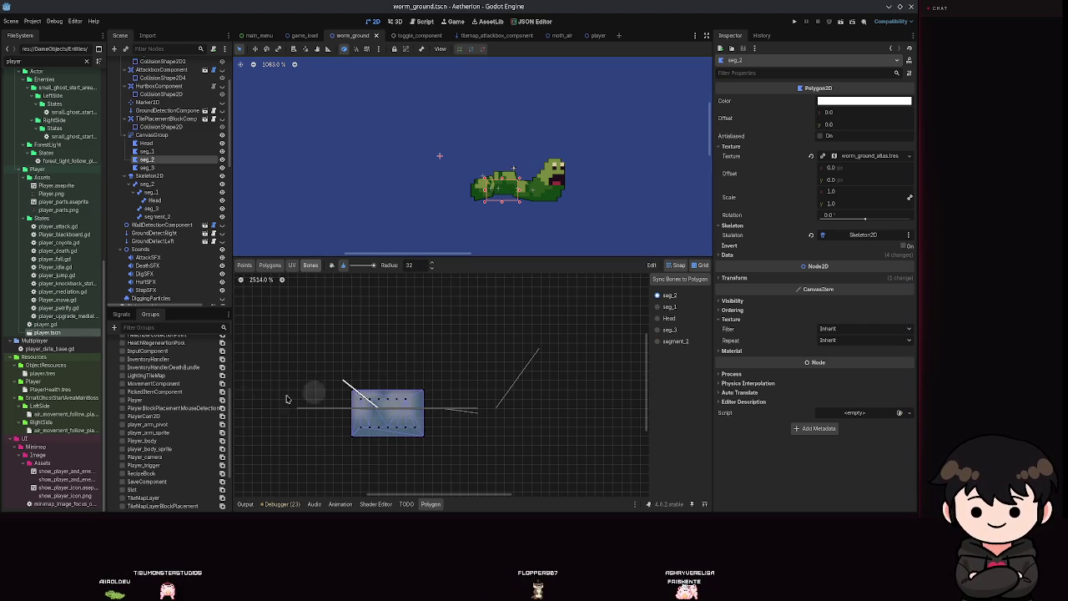
{"action": "left_click_drag", "start_coordinate": [422, 390], "coordinate": [453, 386]}
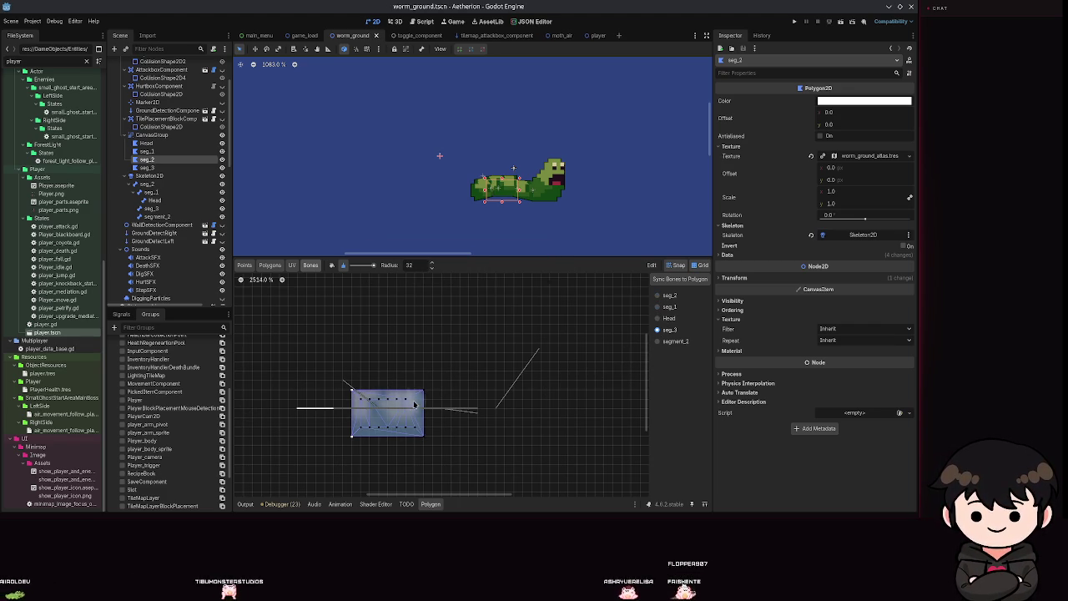
{"action": "scroll", "coordinate": [155, 236], "scroll_direction": "down", "scroll_amount": 6}
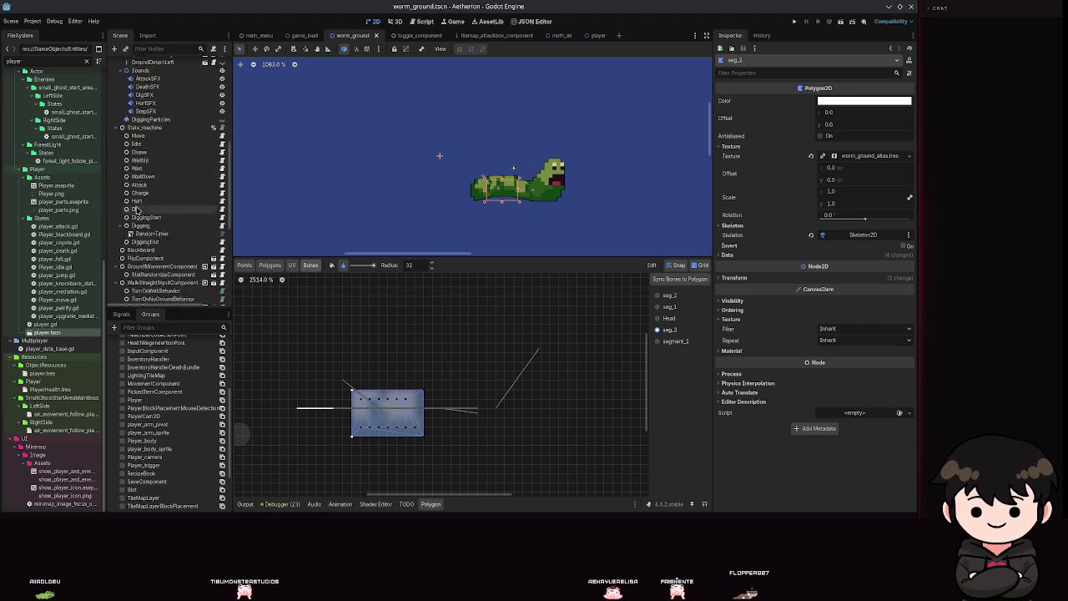
Play the move animation, then switch the timeline to idle_charge and play it
{"action": "left_click", "coordinate": [149, 221]}
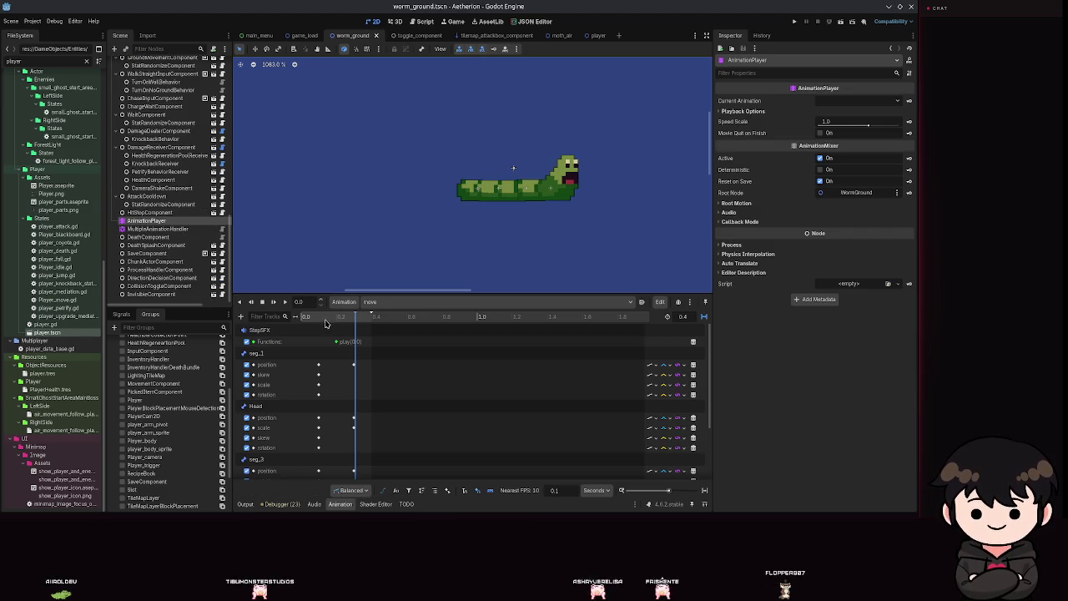
{"action": "left_click", "coordinate": [286, 303]}
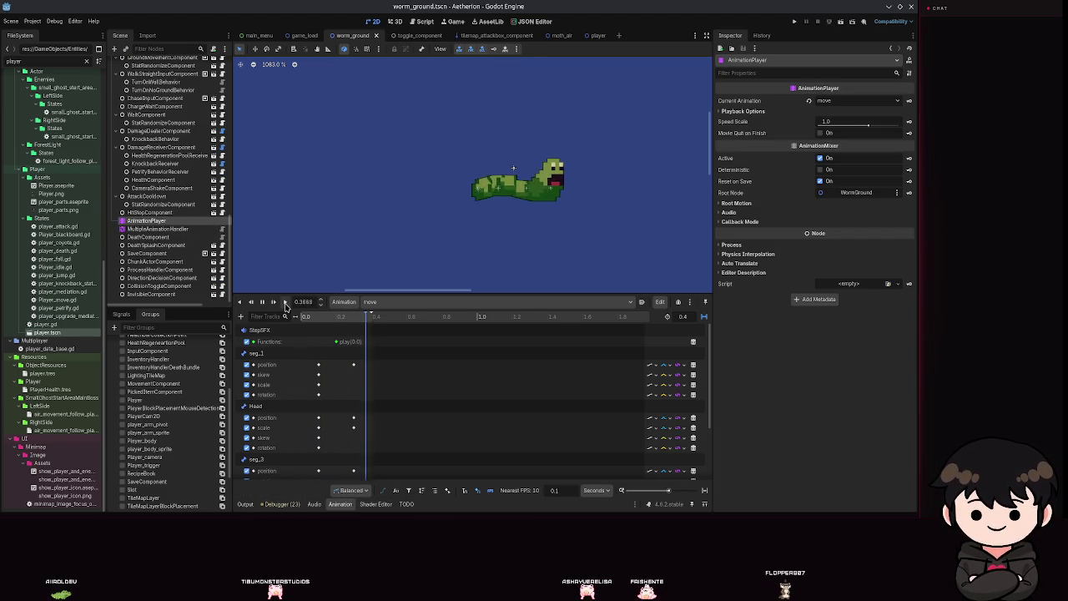
{"action": "scroll", "coordinate": [480, 250], "scroll_direction": "up", "scroll_amount": 3}
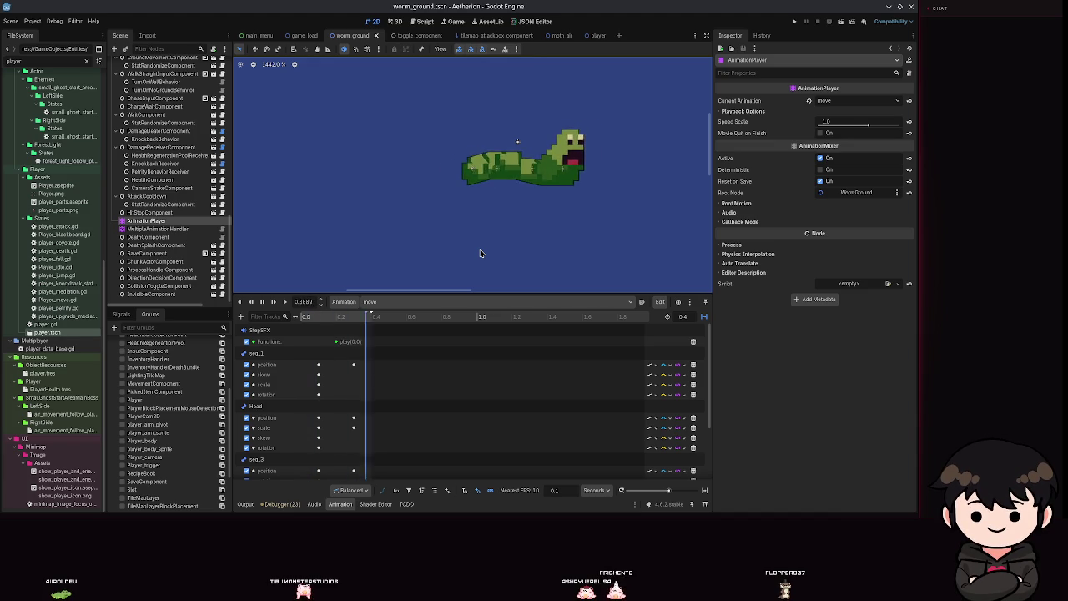
{"action": "left_click", "coordinate": [440, 301]}
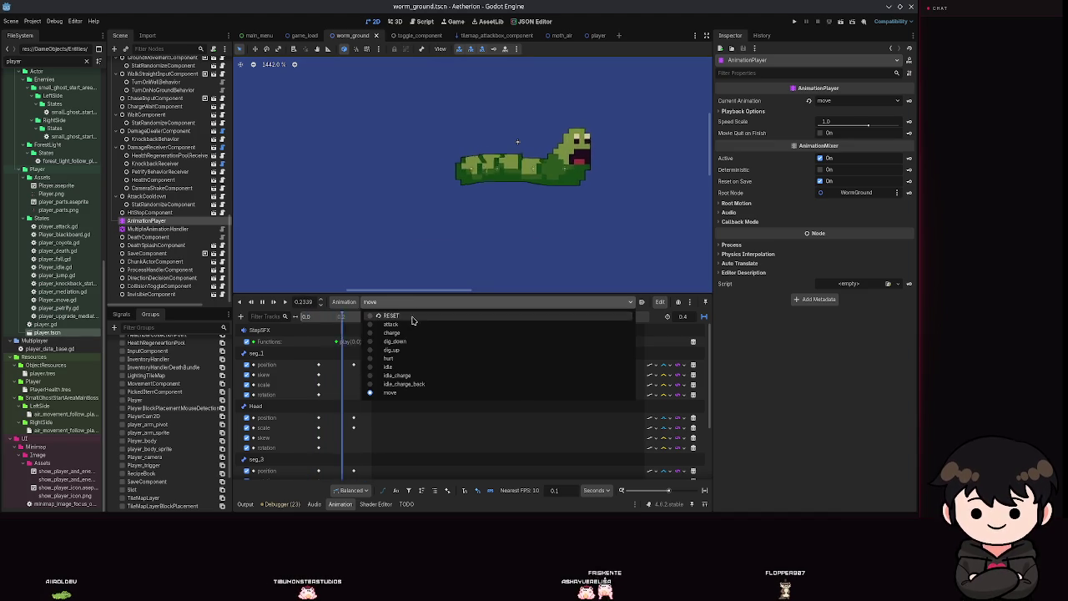
{"action": "left_click", "coordinate": [398, 367]}
{"action": "left_click", "coordinate": [375, 301]}
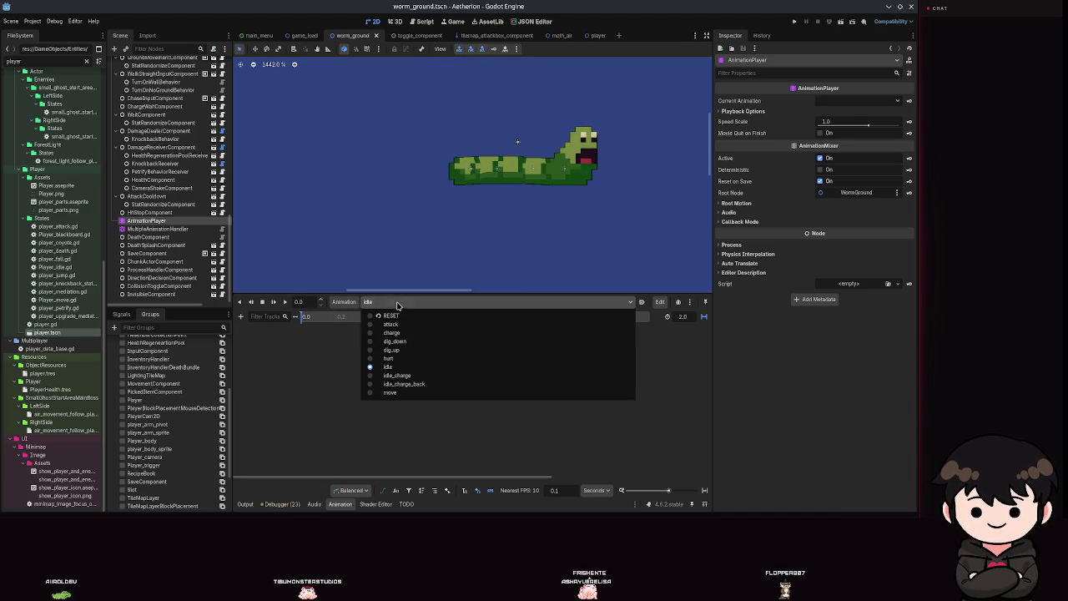
{"action": "left_click", "coordinate": [392, 373]}
{"action": "left_click", "coordinate": [287, 302]}
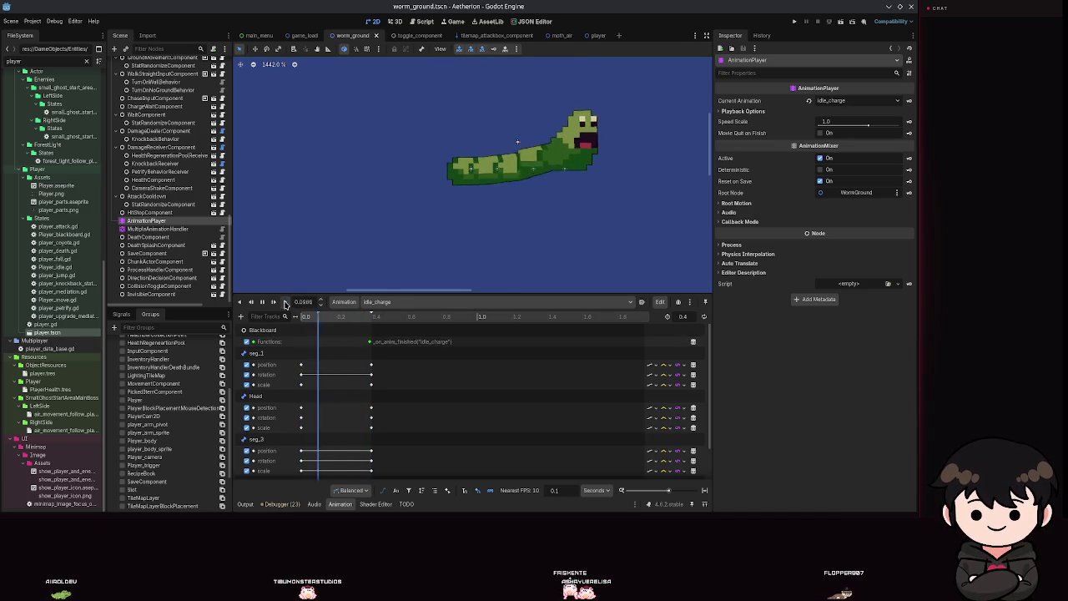
Recentre the worm in the view and keep idle_charge as the current animation
{"action": "scroll", "coordinate": [507, 237], "scroll_direction": "down", "scroll_amount": 5}
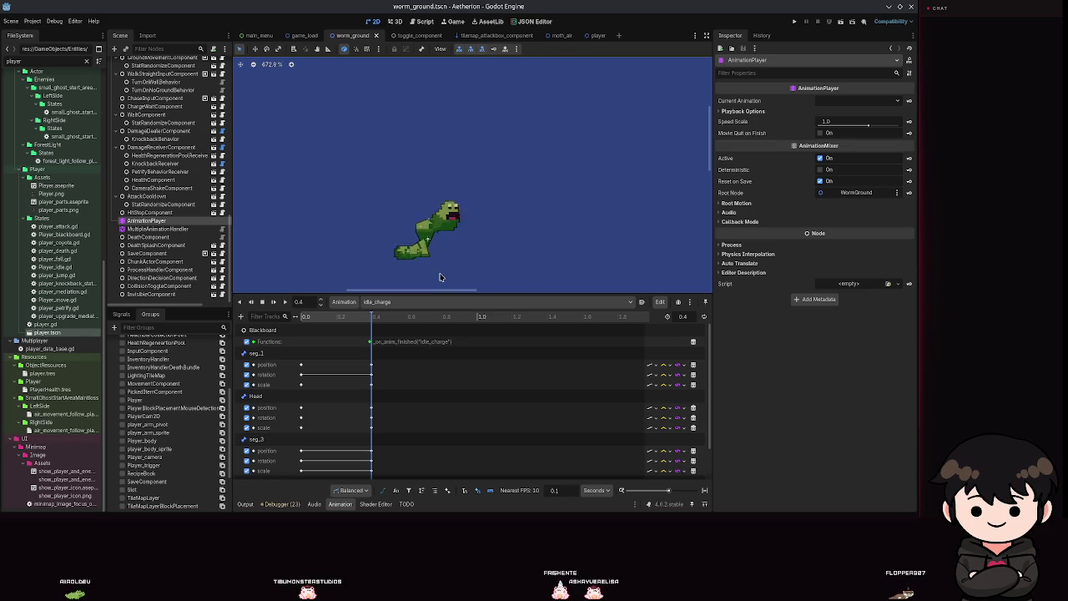
{"action": "scroll", "coordinate": [494, 187], "scroll_direction": "up", "scroll_amount": 8}
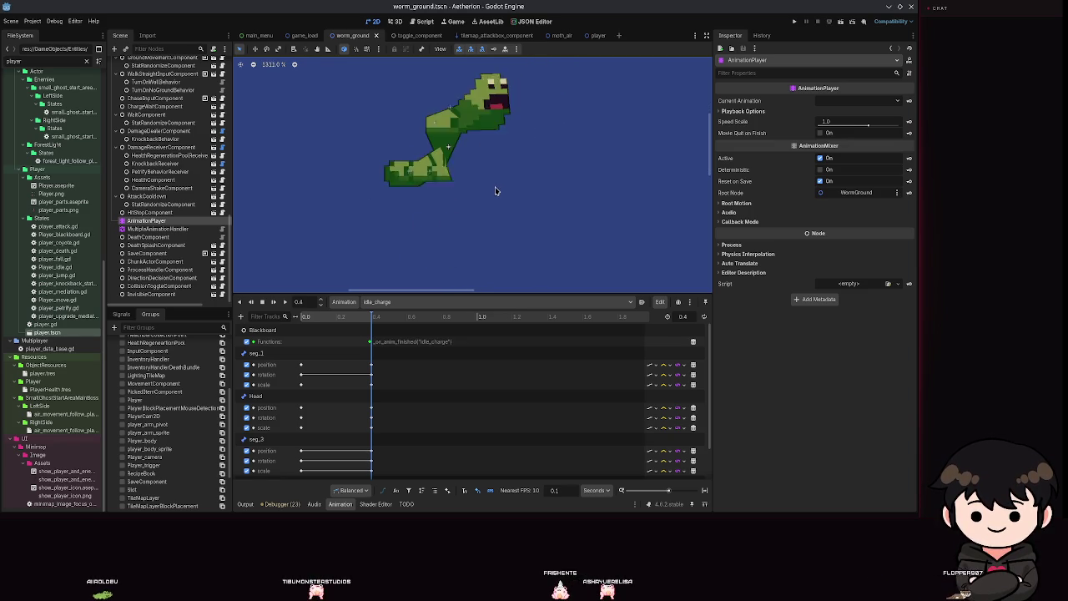
{"action": "scroll", "coordinate": [501, 180], "scroll_direction": "down", "scroll_amount": 5}
{"action": "scroll", "coordinate": [535, 210], "scroll_direction": "down", "scroll_amount": 5}
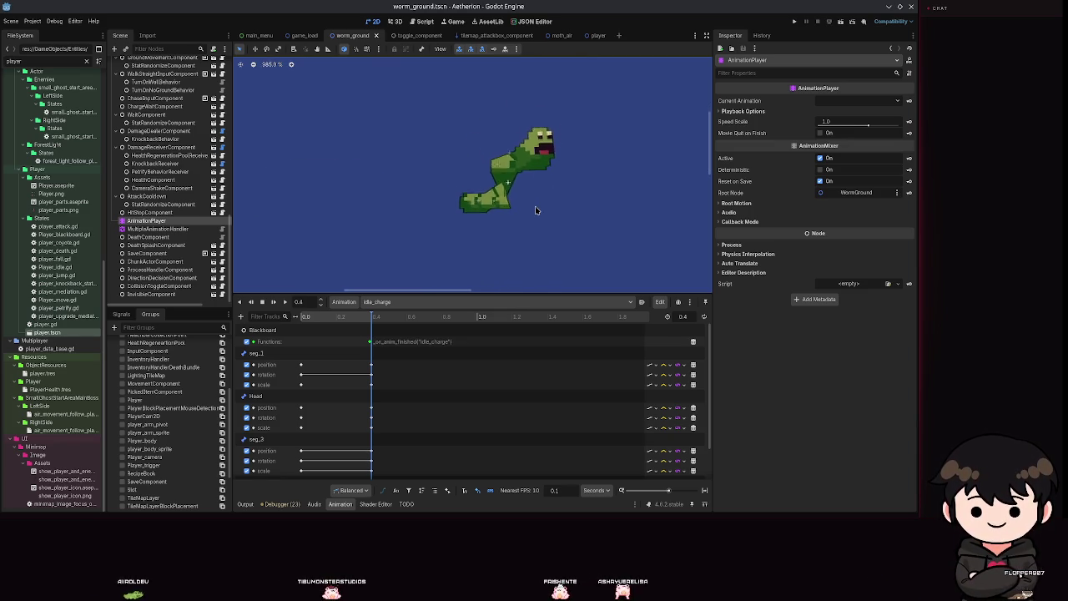
{"action": "scroll", "coordinate": [536, 210], "scroll_direction": "up", "scroll_amount": 3}
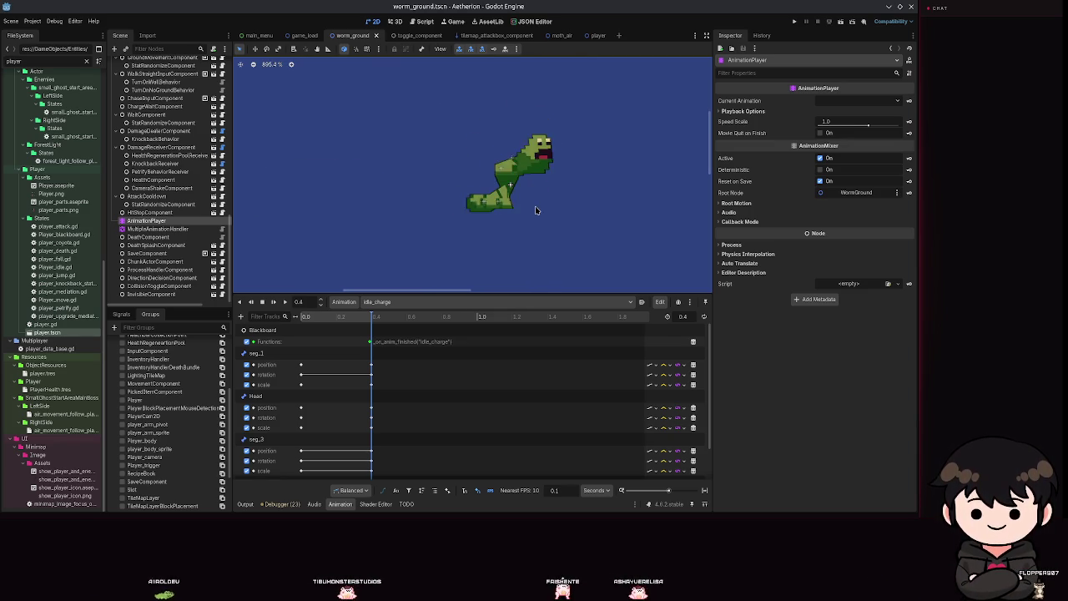
{"action": "scroll", "coordinate": [534, 205], "scroll_direction": "up", "scroll_amount": 10}
{"action": "scroll", "coordinate": [509, 117], "scroll_direction": "down", "scroll_amount": 10}
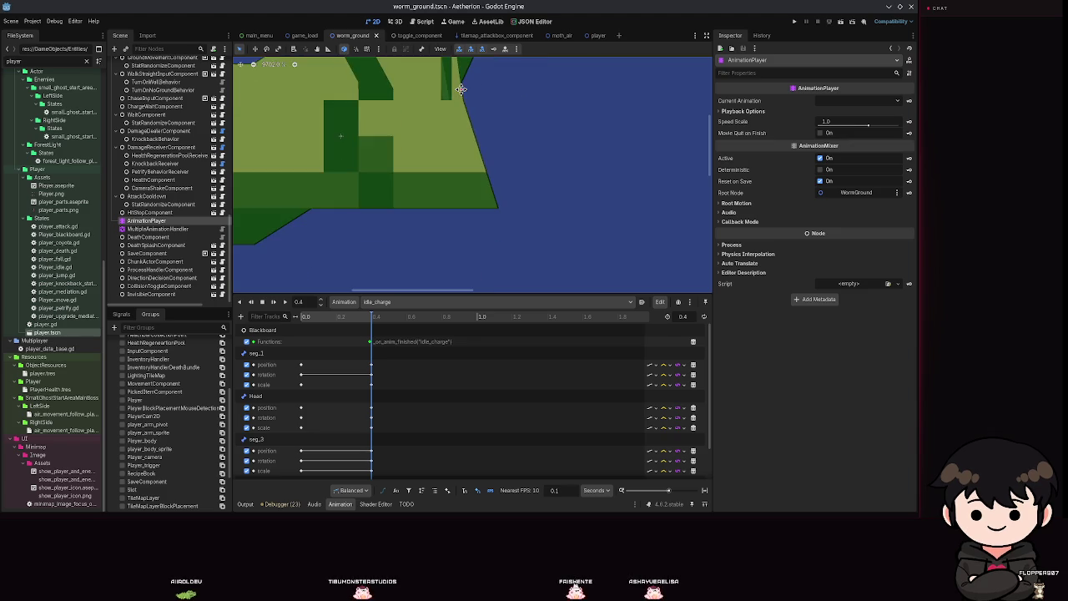
{"action": "left_click_drag", "start_coordinate": [520, 121], "coordinate": [529, 146]}
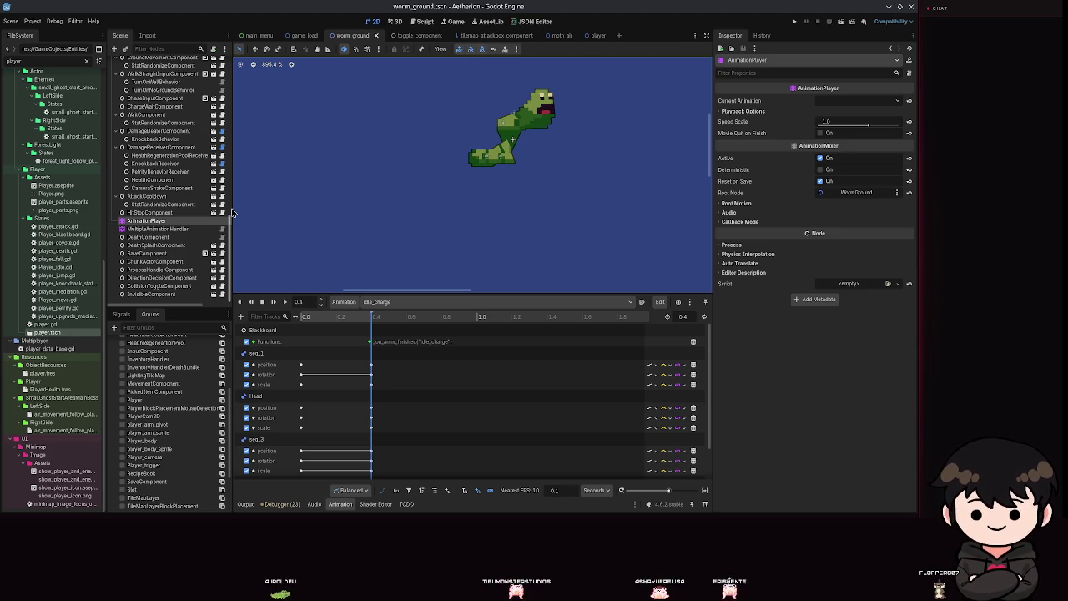
{"action": "left_click", "coordinate": [383, 306]}
{"action": "left_click", "coordinate": [457, 204]}
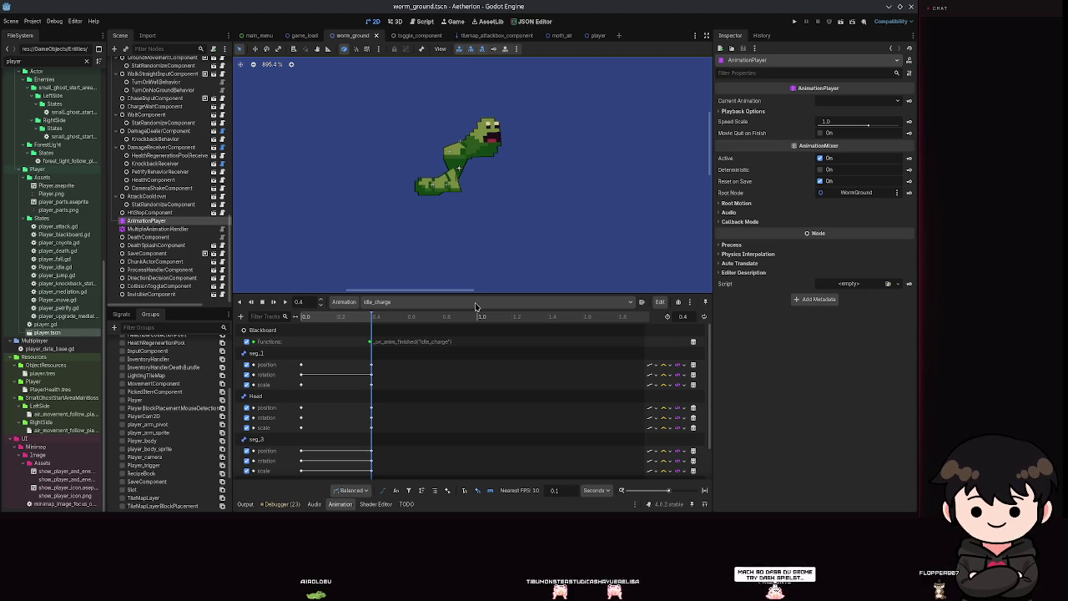
Inspect the DiggingStart node and a bone segment, then switch to the maximized YouTube browser
{"action": "scroll", "coordinate": [142, 198], "scroll_direction": "up", "scroll_amount": 5}
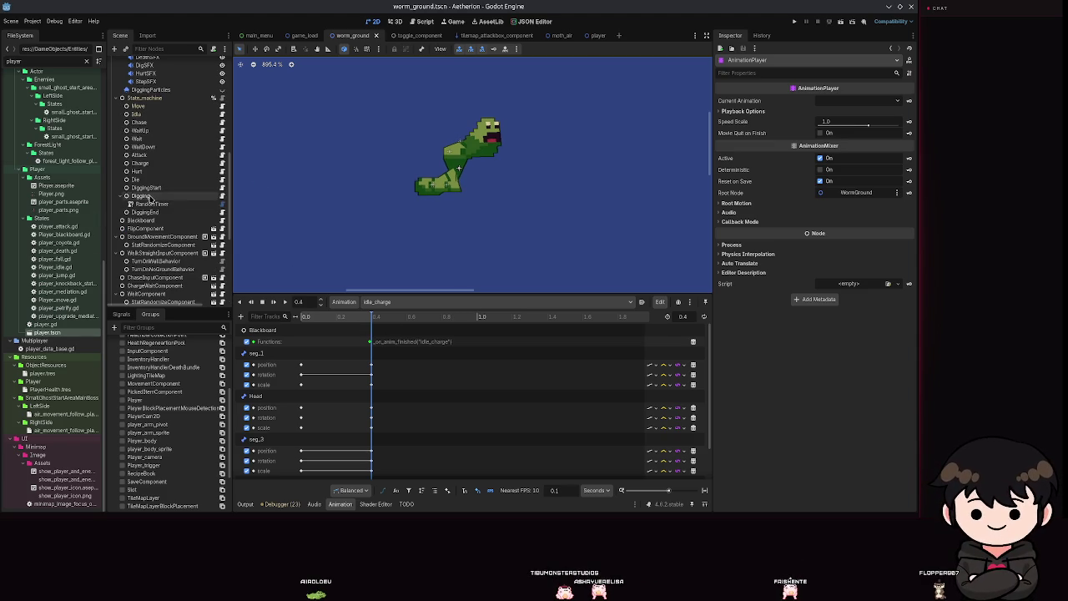
{"action": "left_click", "coordinate": [163, 190]}
{"action": "scroll", "coordinate": [165, 167], "scroll_direction": "up", "scroll_amount": 3}
{"action": "left_click", "coordinate": [157, 80]}
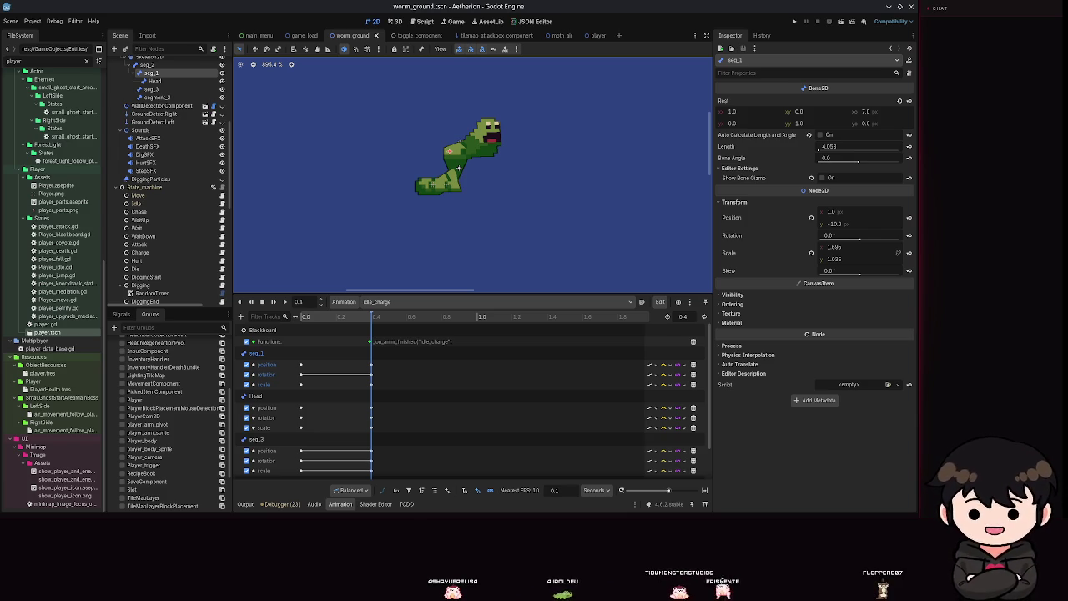
{"action": "key", "text": "alt+Tab"}
{"action": "double_click", "coordinate": [586, 101]}
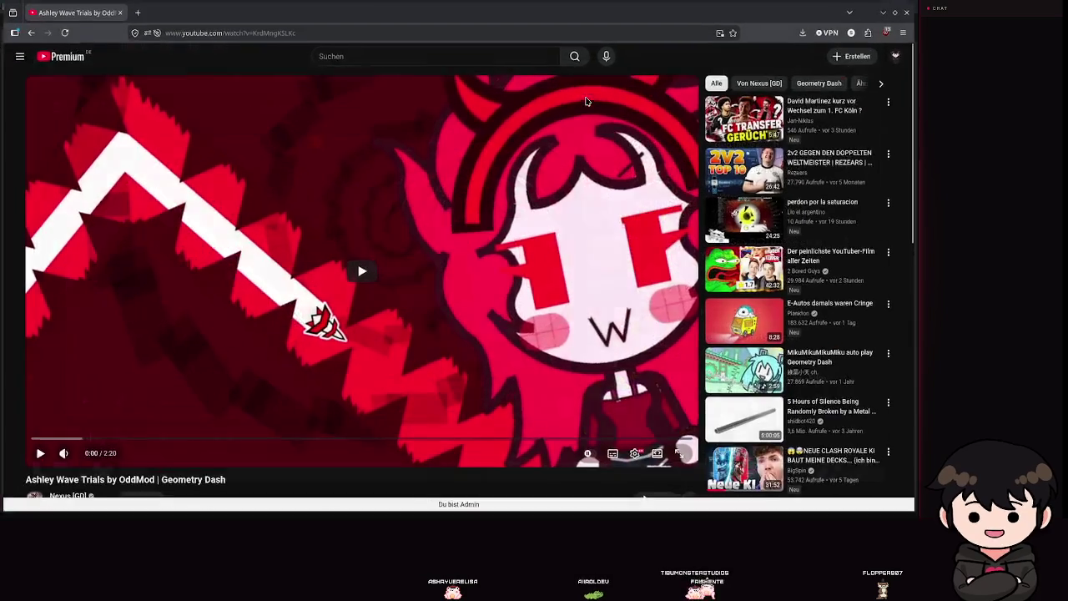
Play the Ashley Wave Trials video with one pause, then close the browser once it ends
{"action": "left_click", "coordinate": [367, 279]}
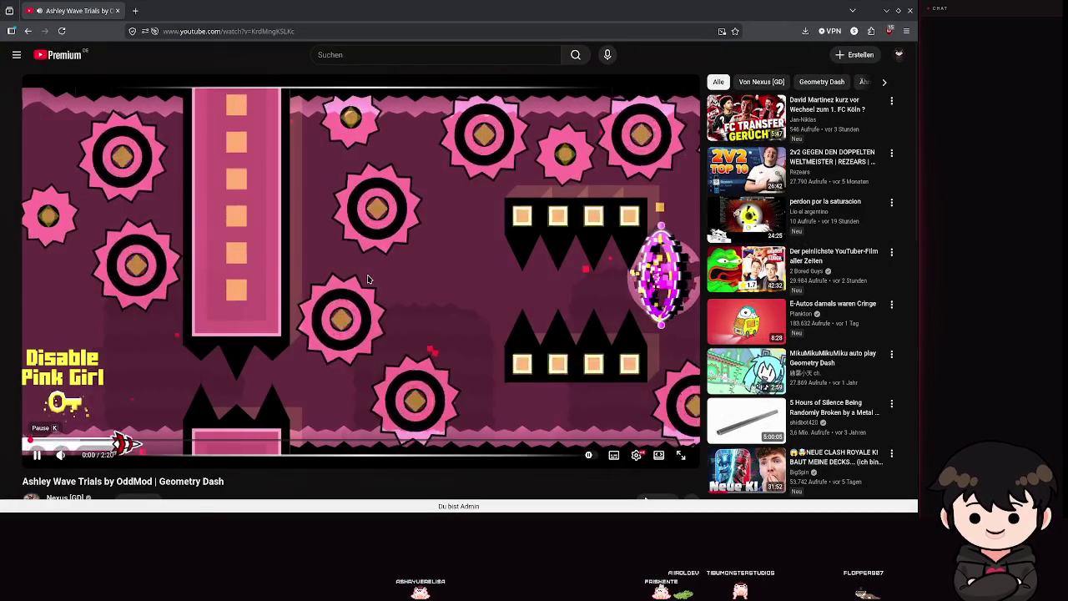
{"action": "left_click", "coordinate": [367, 278]}
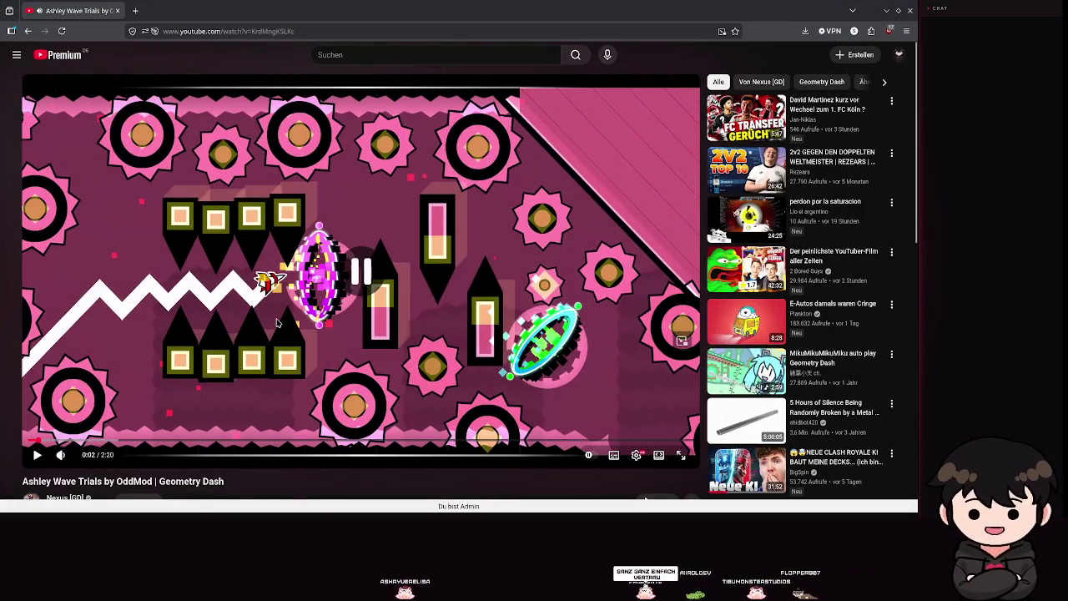
{"action": "left_click", "coordinate": [277, 322]}
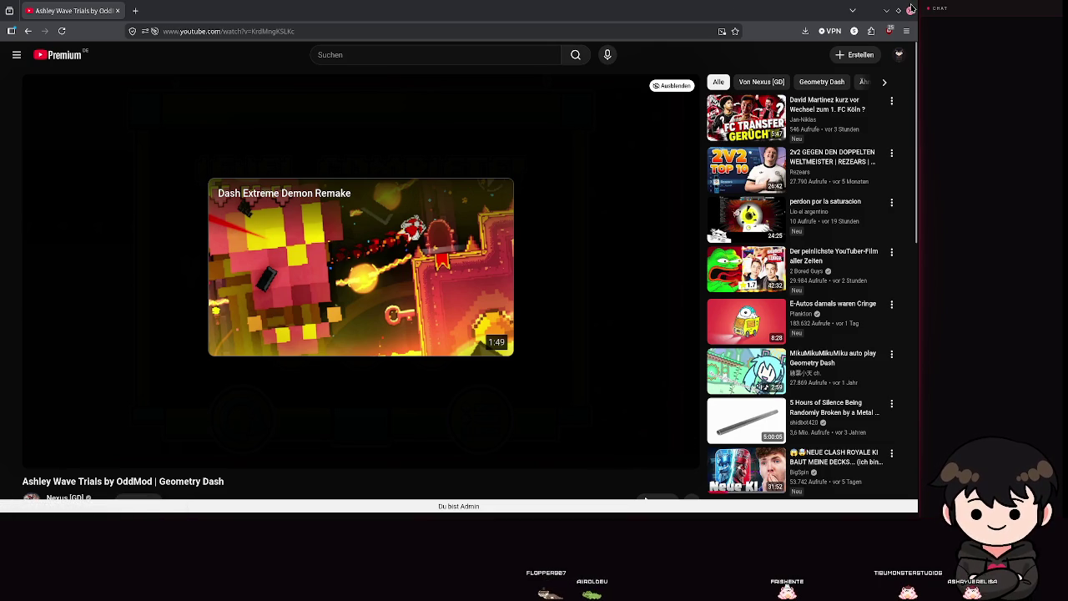
{"action": "left_click", "coordinate": [910, 11]}
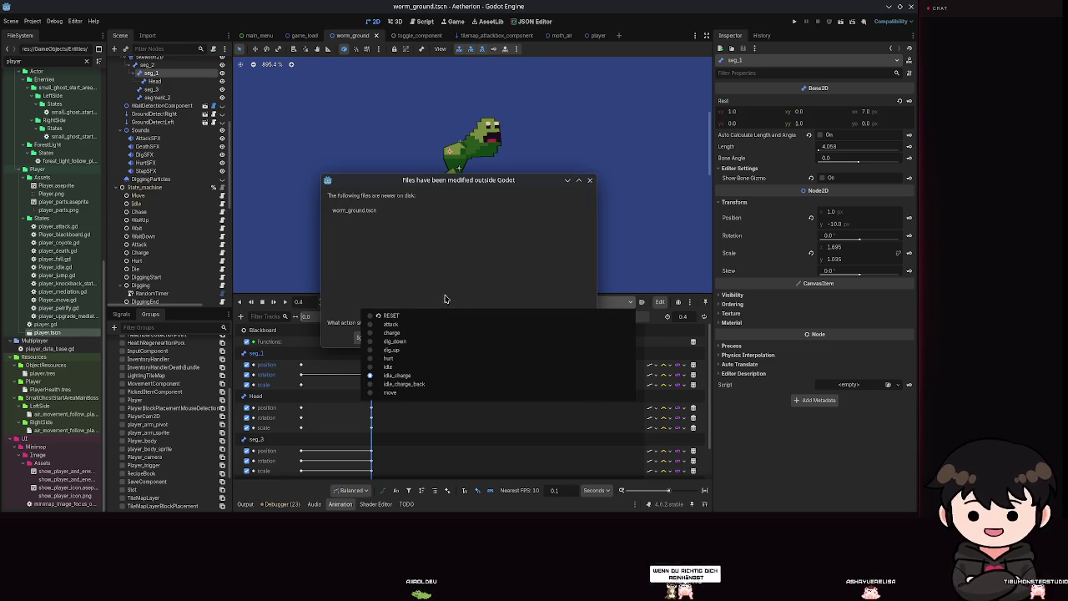
Reload the changed worm_ground scene from disk and run the game past the title prompt
{"action": "left_click", "coordinate": [470, 327]}
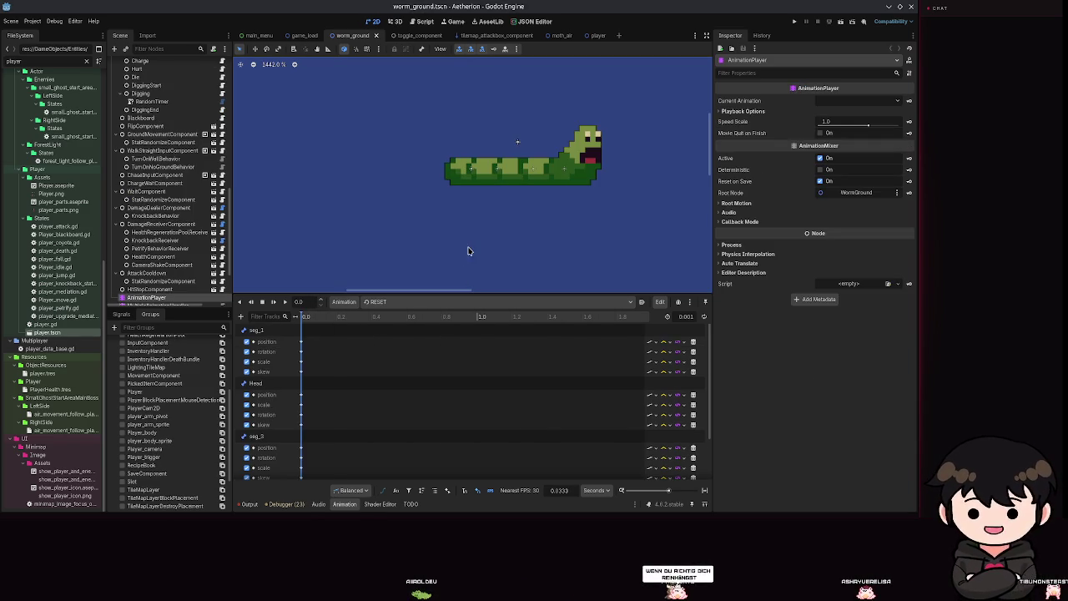
{"action": "left_click", "coordinate": [791, 22]}
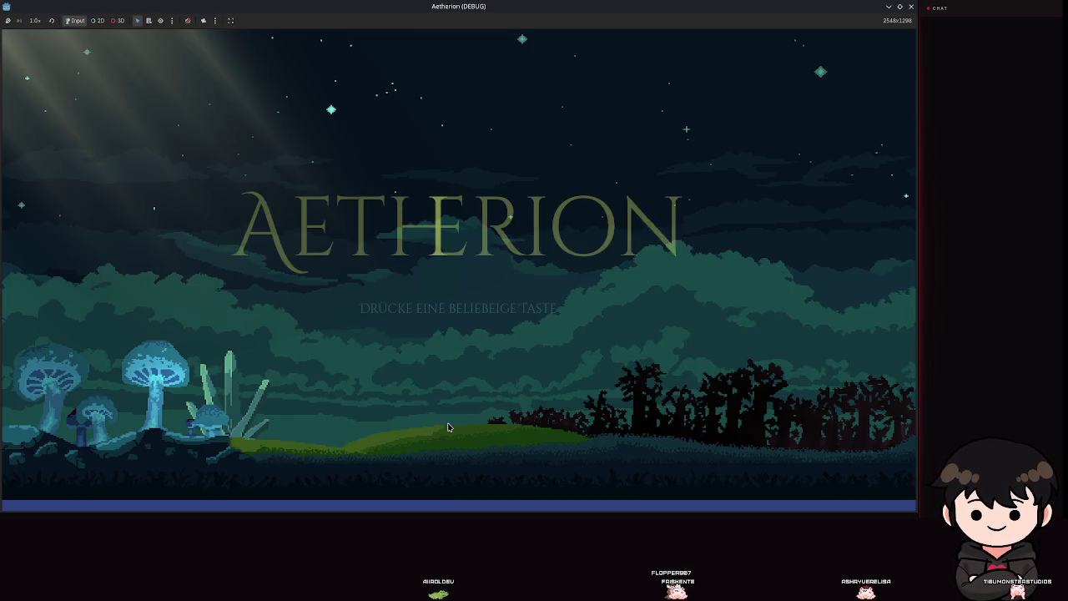
{"action": "left_click", "coordinate": [454, 309]}
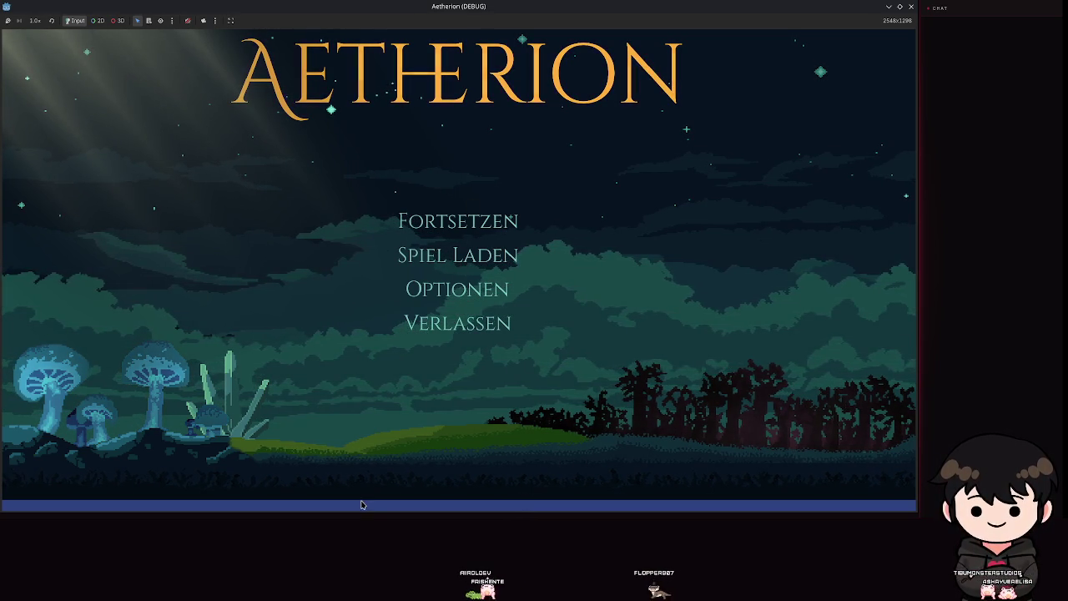
Check the game's embed sizing options without changes, close the game, and return to main_menu
{"action": "left_click", "coordinate": [230, 21]}
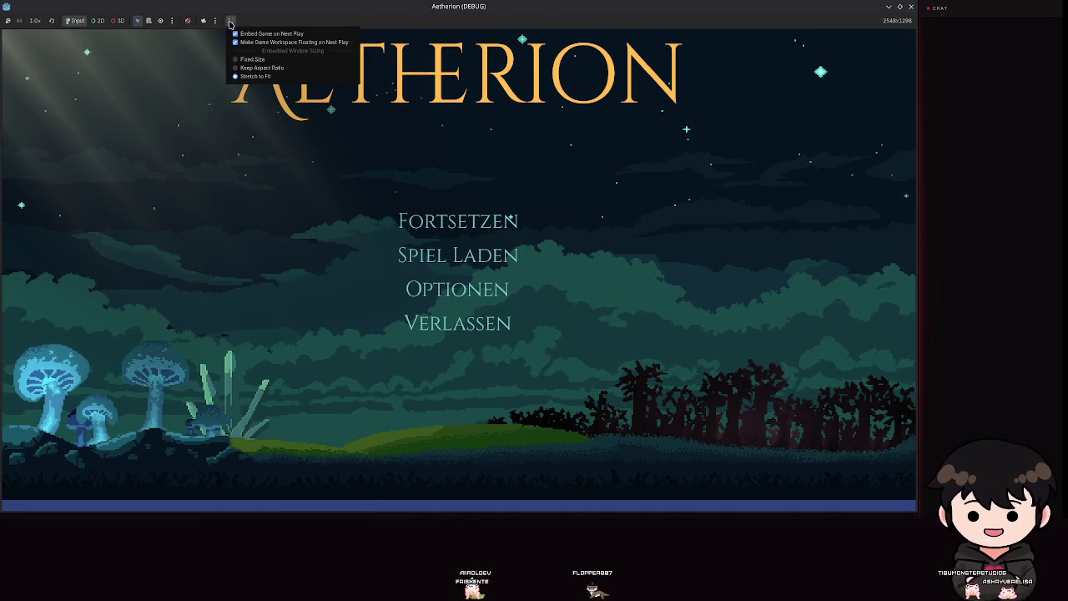
{"action": "left_click", "coordinate": [284, 48]}
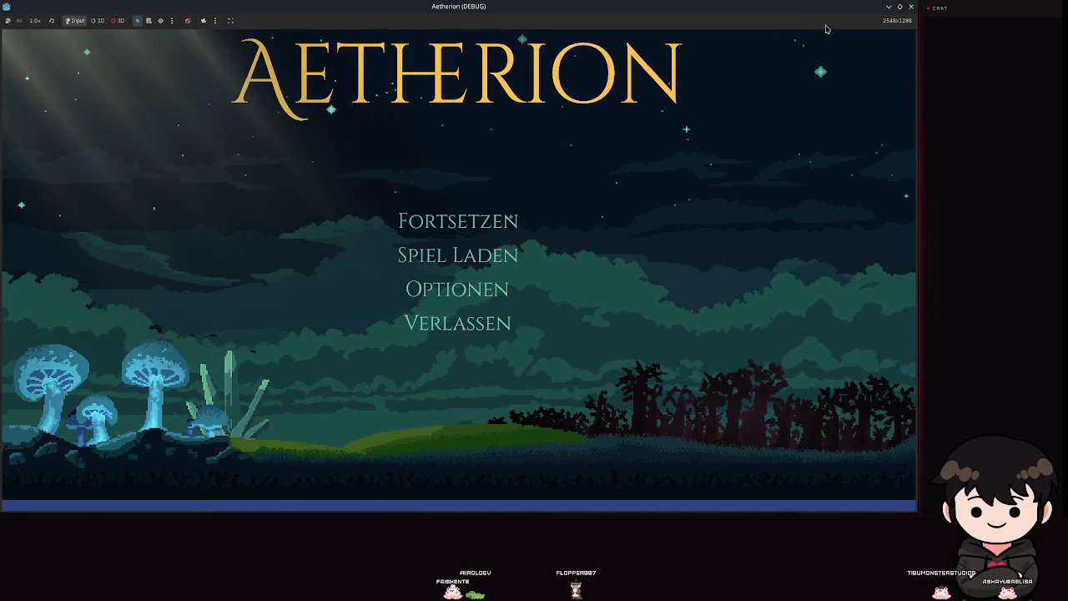
{"action": "left_click", "coordinate": [909, 7]}
{"action": "left_click", "coordinate": [258, 35]}
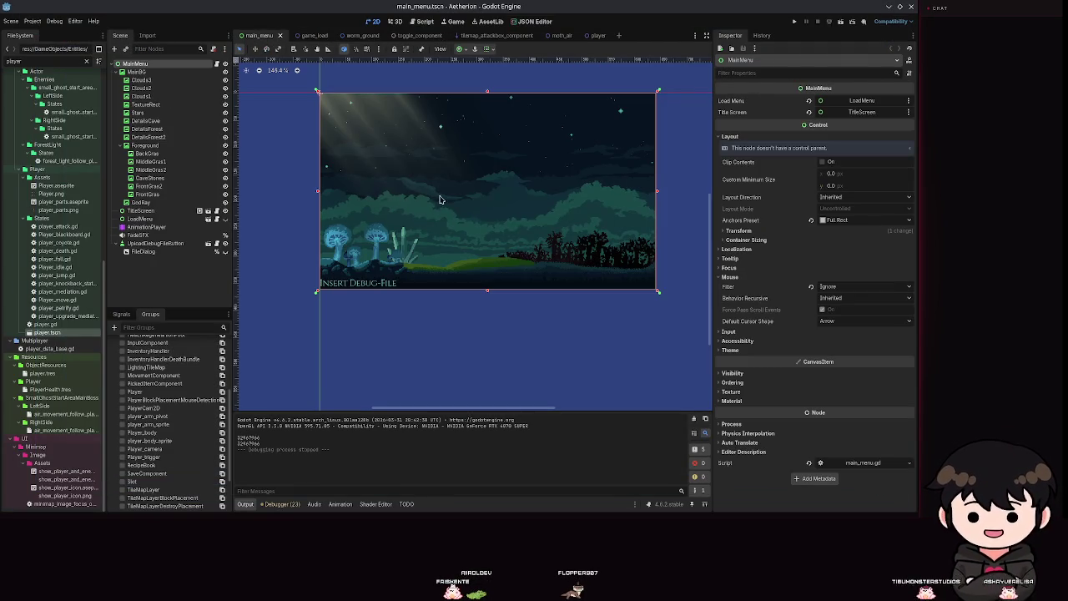
Select the MainMenu root node, undoing accidental moves of TitleScreen and MainMenu on the canvas
{"action": "left_click_drag", "start_coordinate": [476, 199], "coordinate": [483, 219]}
{"action": "key", "text": "ctrl+z"}
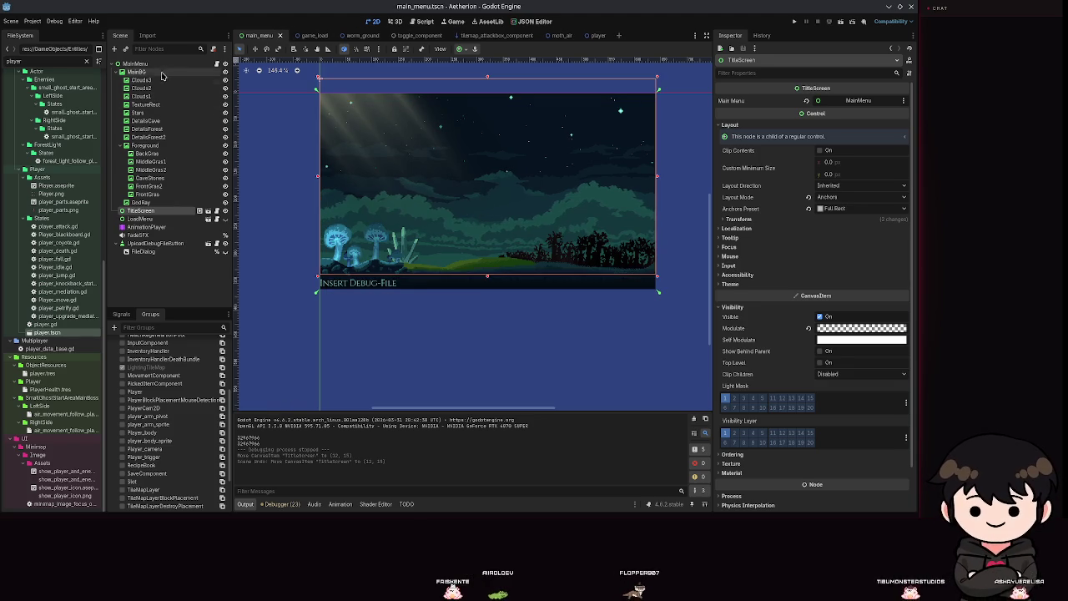
{"action": "left_click", "coordinate": [154, 65]}
{"action": "key", "text": "Down"}
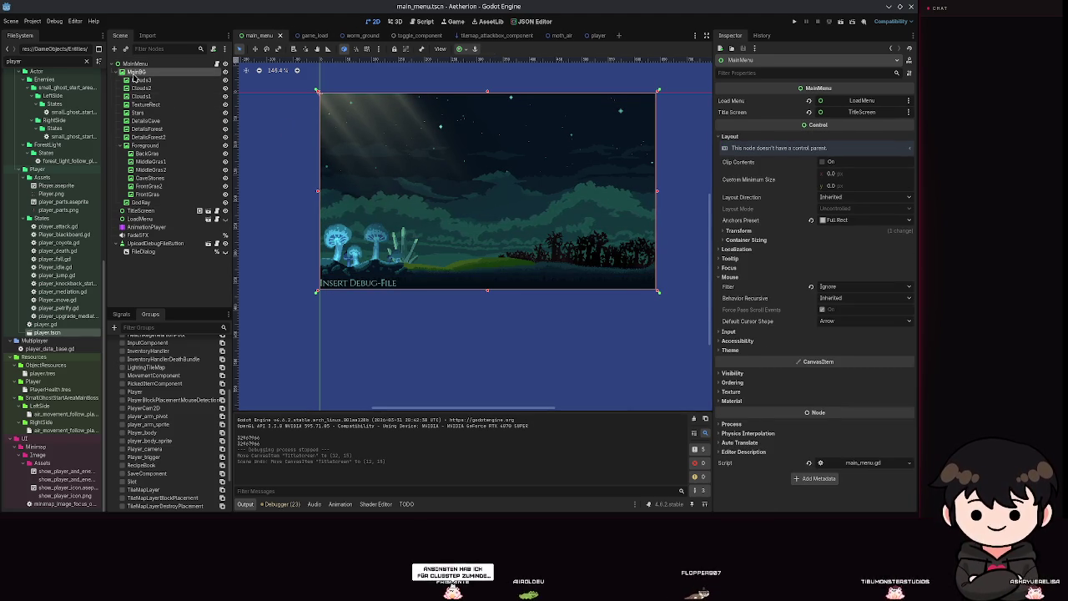
{"action": "key", "text": "Up"}
{"action": "left_click_drag", "start_coordinate": [483, 186], "coordinate": [484, 197]}
{"action": "key", "text": "ctrl+z"}
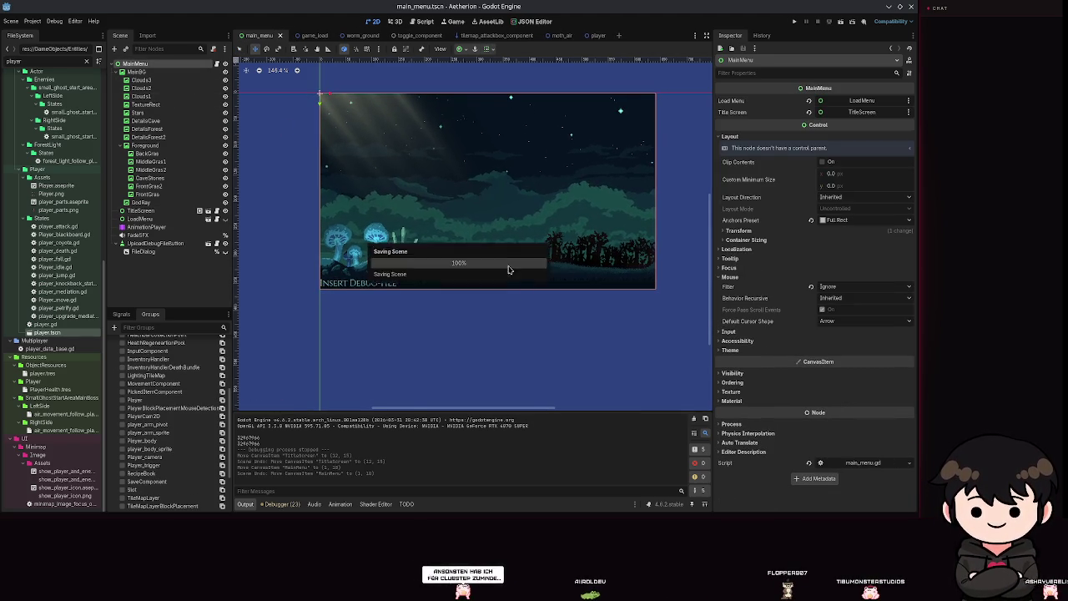
Zoom and pan the 2D canvas onto the title screen image, then launch the game
{"action": "scroll", "coordinate": [581, 301], "scroll_direction": "up", "scroll_amount": 5}
{"action": "scroll", "coordinate": [559, 230], "scroll_direction": "down", "scroll_amount": 7}
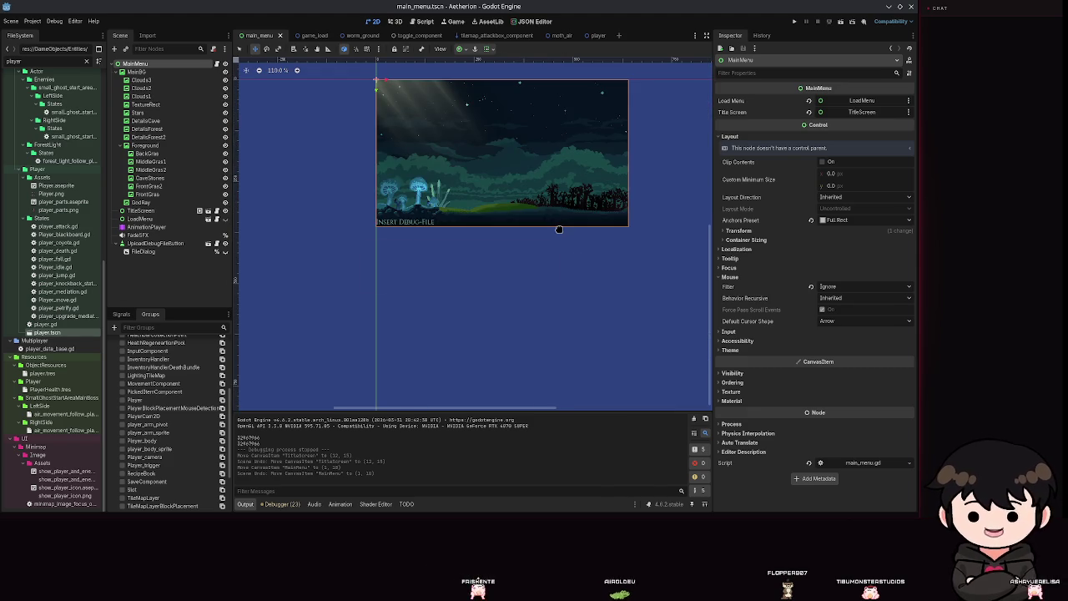
{"action": "scroll", "coordinate": [541, 177], "scroll_direction": "up", "scroll_amount": 7}
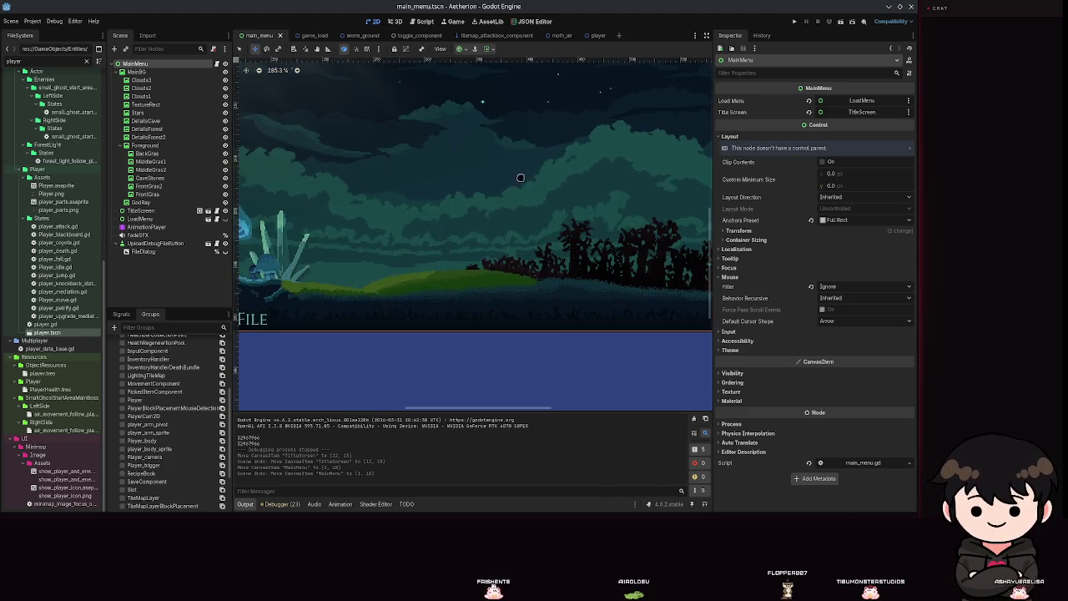
{"action": "scroll", "coordinate": [454, 197], "scroll_direction": "up", "scroll_amount": 7}
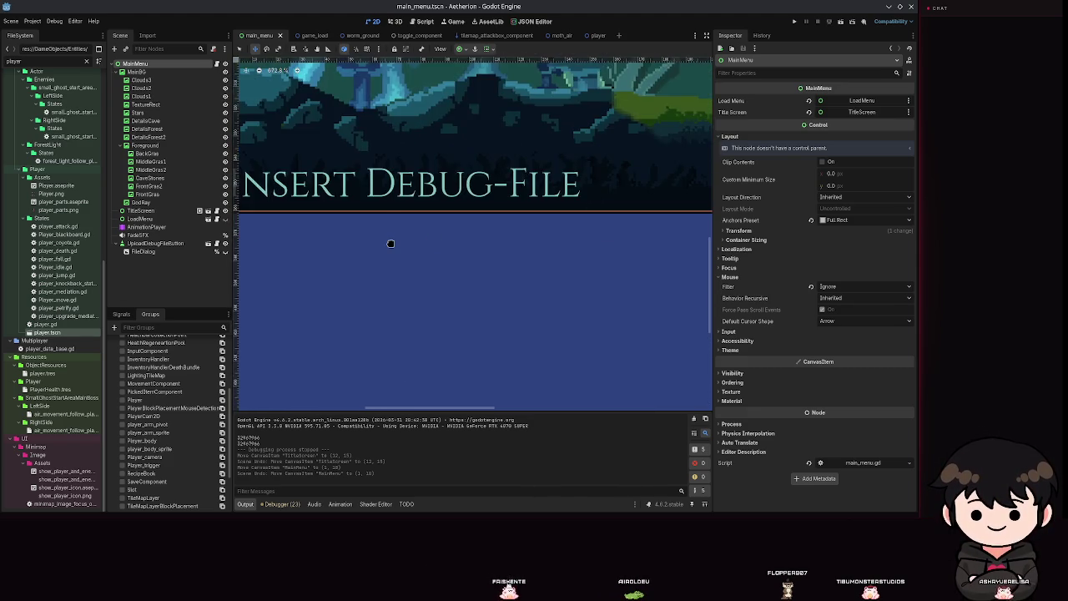
{"action": "scroll", "coordinate": [529, 219], "scroll_direction": "down", "scroll_amount": 2}
{"action": "scroll", "coordinate": [472, 195], "scroll_direction": "up", "scroll_amount": 12}
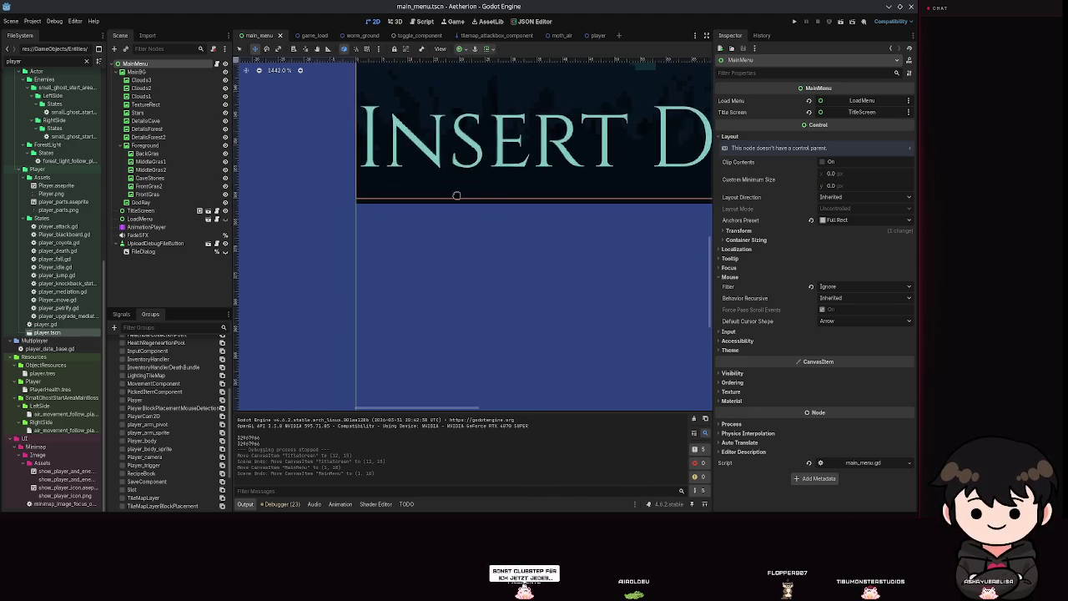
{"action": "scroll", "coordinate": [339, 205], "scroll_direction": "down", "scroll_amount": 19}
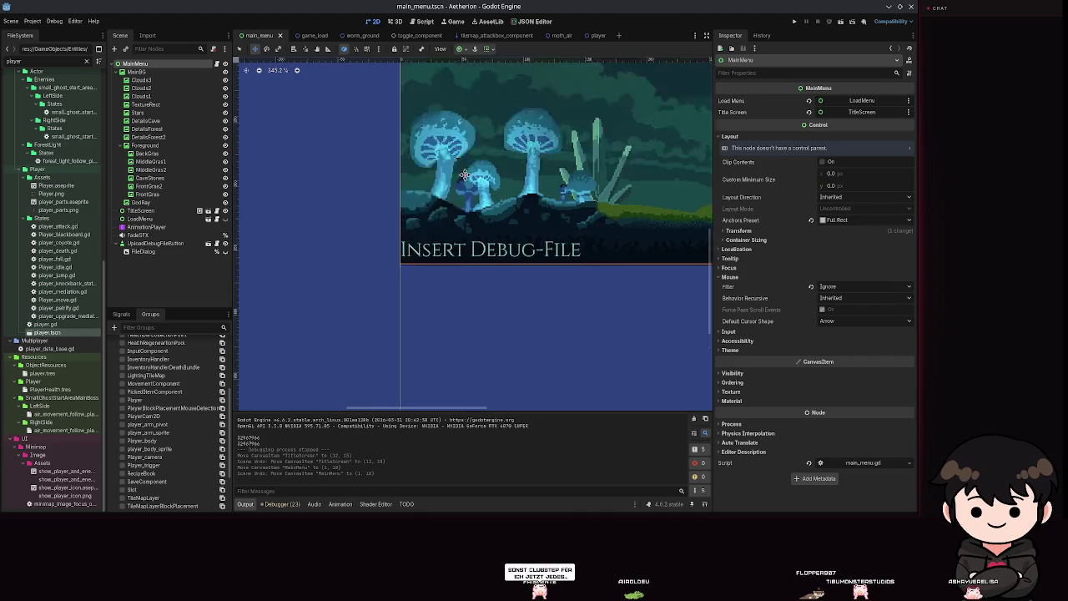
{"action": "scroll", "coordinate": [451, 250], "scroll_direction": "down", "scroll_amount": 8}
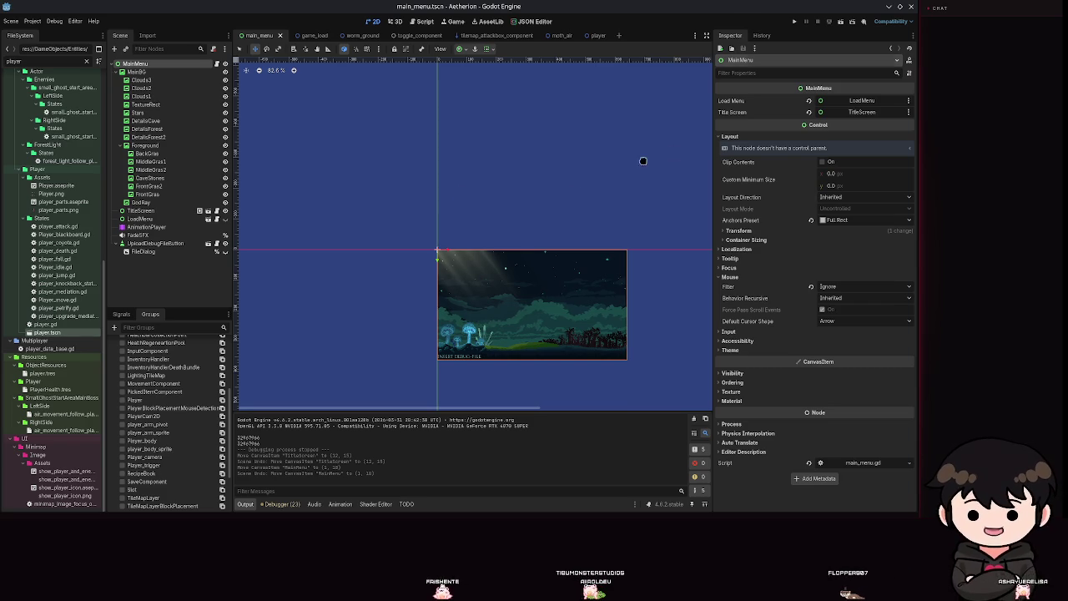
{"action": "scroll", "coordinate": [500, 266], "scroll_direction": "up", "scroll_amount": 5}
{"action": "left_click_drag", "start_coordinate": [498, 247], "coordinate": [470, 149]}
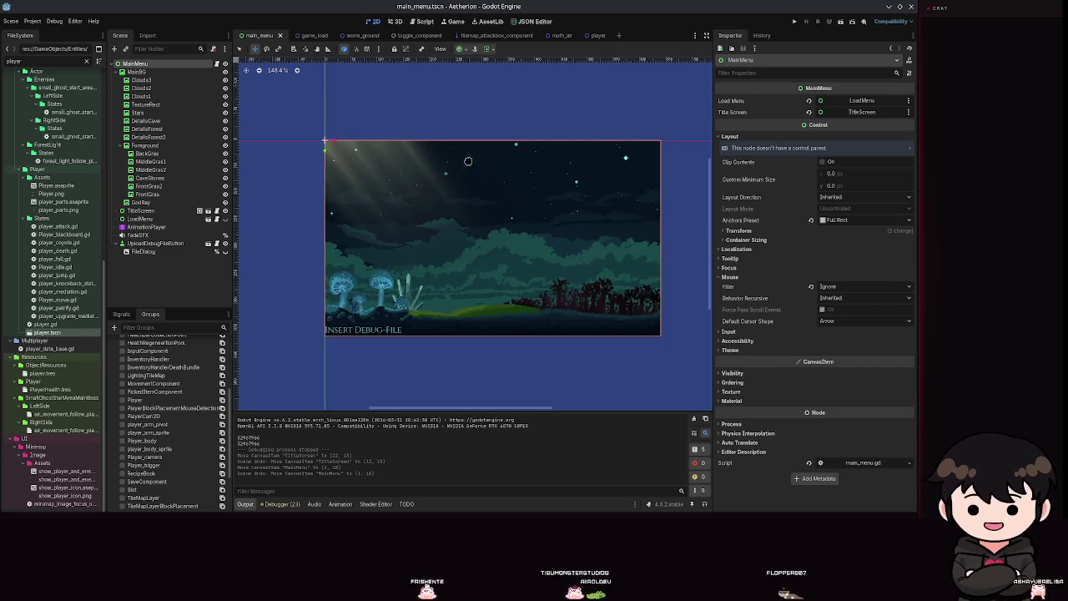
{"action": "scroll", "coordinate": [572, 167], "scroll_direction": "up", "scroll_amount": 1}
{"action": "left_click", "coordinate": [795, 21]}
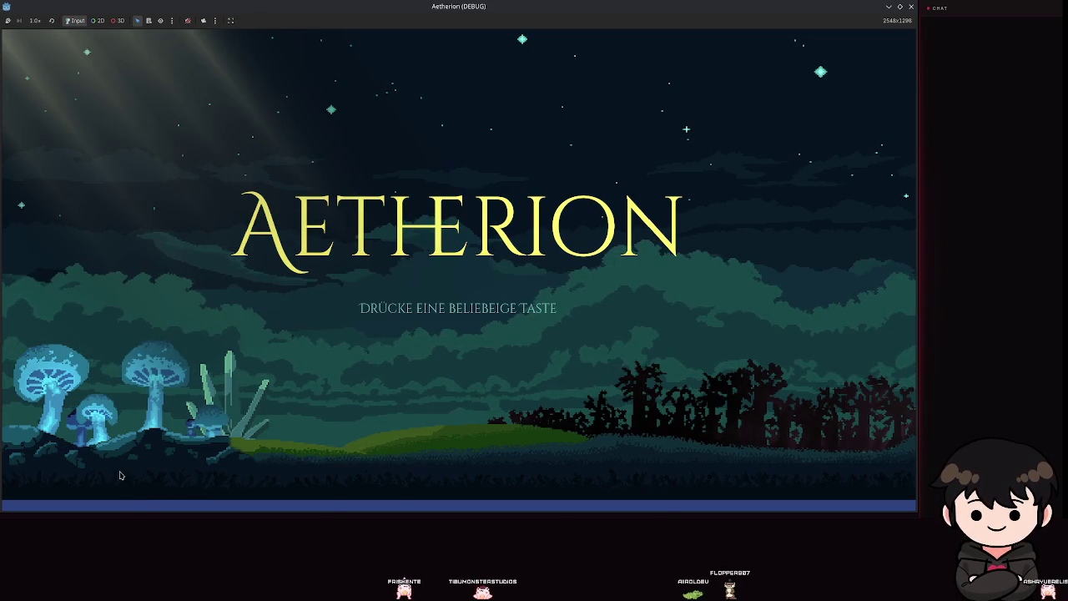
View the embedded game at Fixed Size, then Keep Aspect Ratio, then Stretch to Fit
{"action": "left_click", "coordinate": [215, 20]}
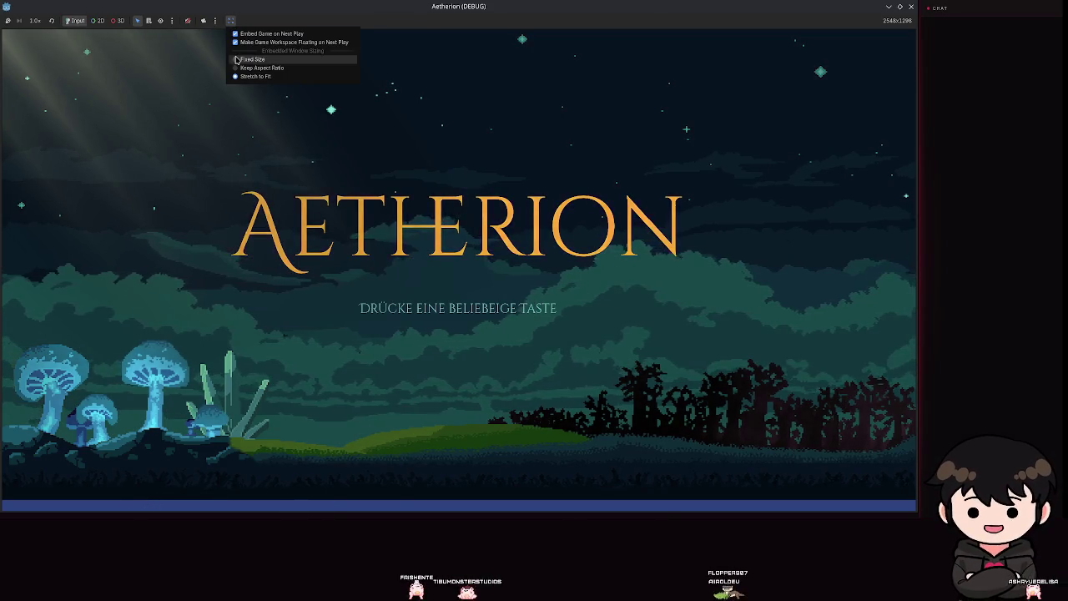
{"action": "left_click", "coordinate": [236, 60]}
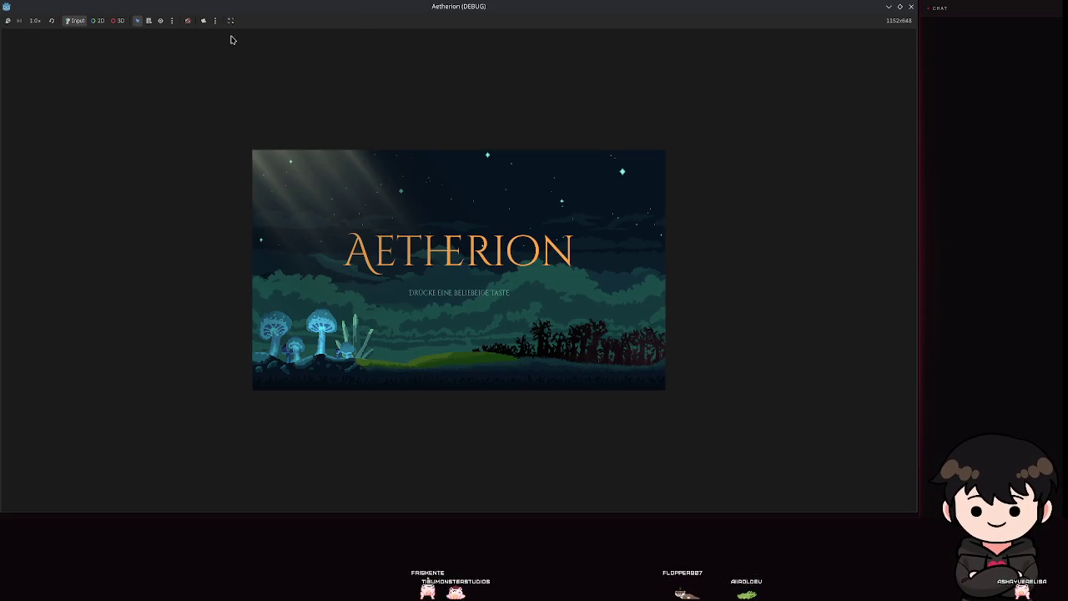
{"action": "left_click", "coordinate": [230, 20]}
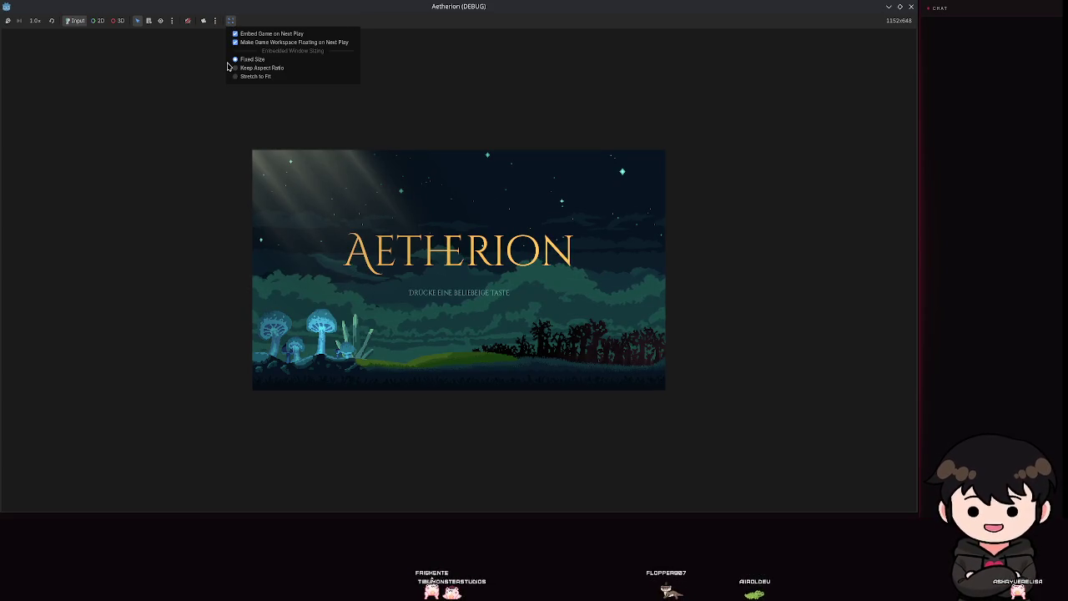
{"action": "left_click", "coordinate": [236, 72]}
{"action": "left_click", "coordinate": [230, 20]}
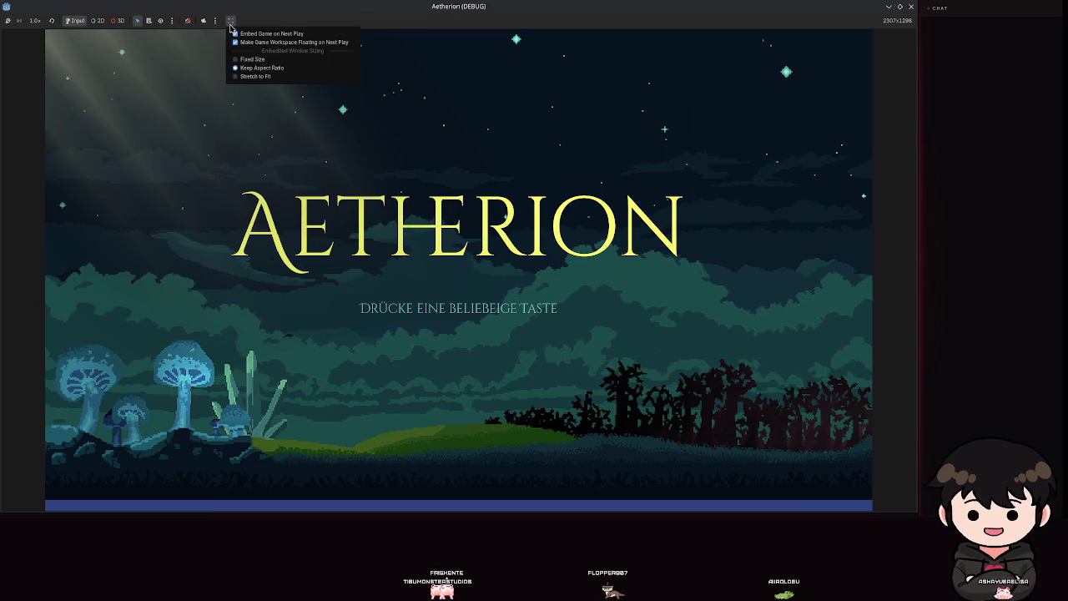
{"action": "left_click", "coordinate": [239, 78]}
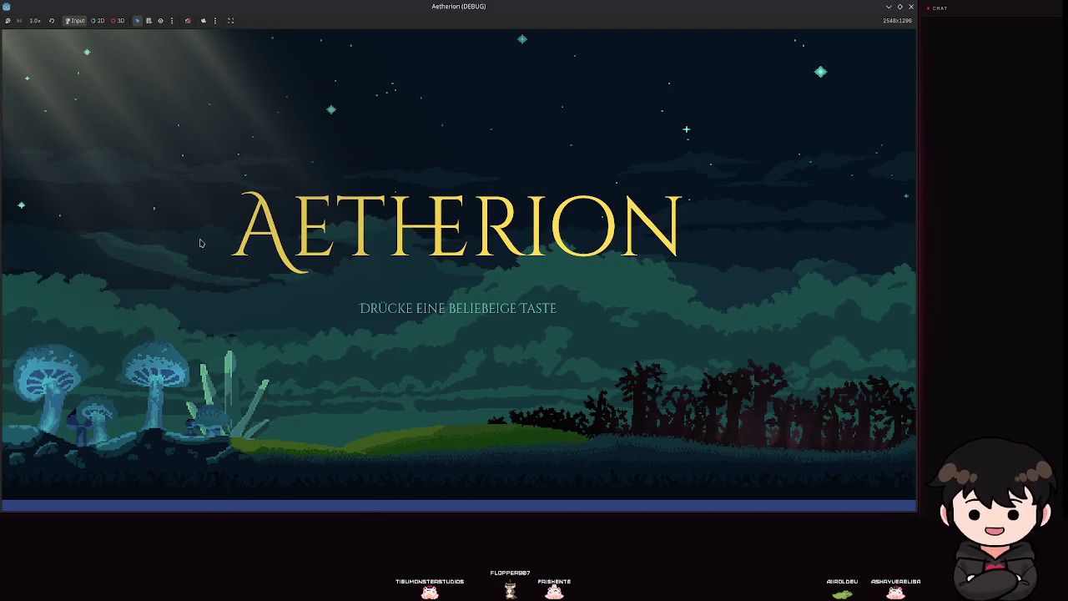
Compare fixed size against stretch-to-fit once more, then stop the running game
{"action": "left_click", "coordinate": [230, 20]}
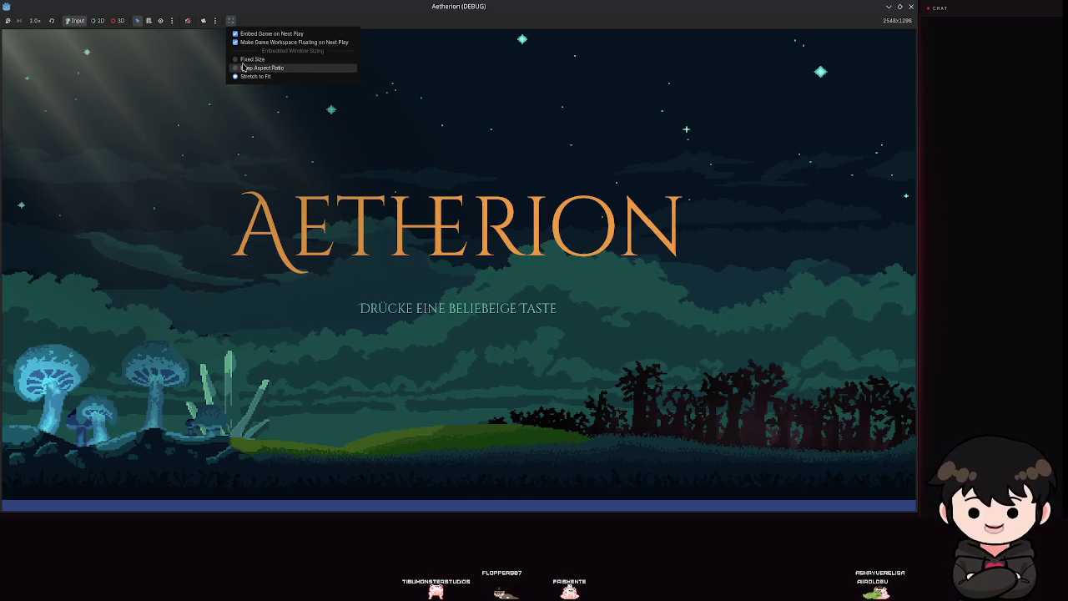
{"action": "left_click", "coordinate": [245, 67]}
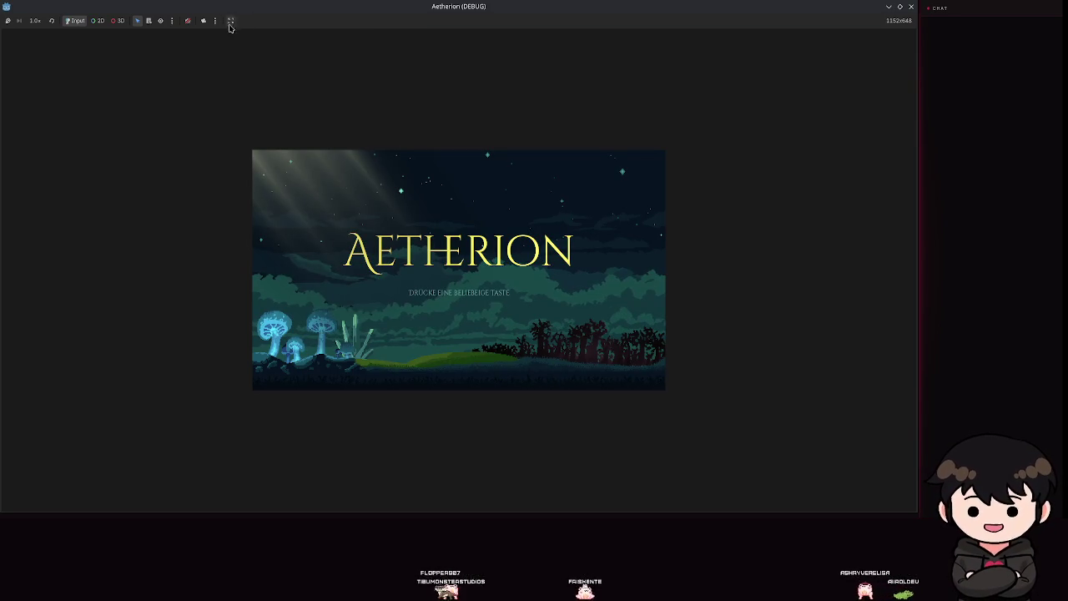
{"action": "left_click", "coordinate": [230, 22]}
{"action": "left_click", "coordinate": [260, 76]}
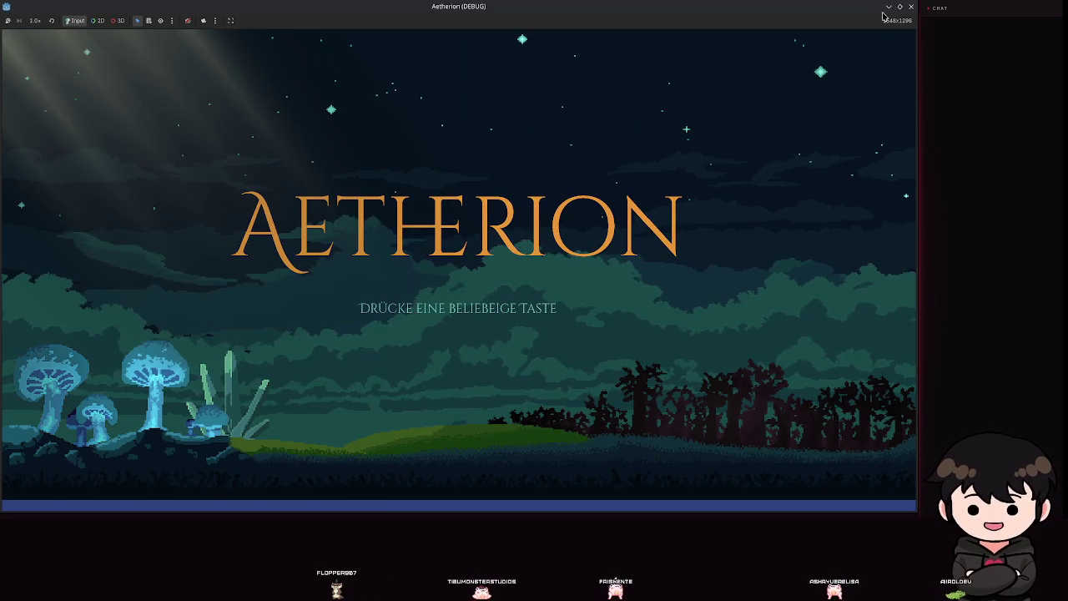
{"action": "left_click", "coordinate": [910, 7]}
{"action": "left_click", "coordinate": [33, 21]}
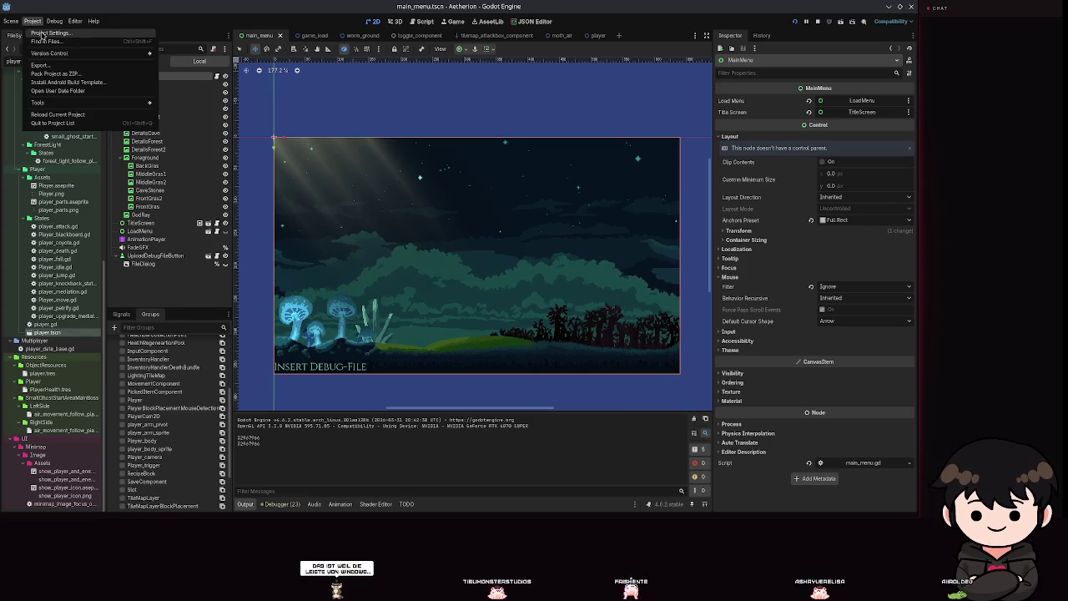
{"action": "left_click", "coordinate": [41, 34]}
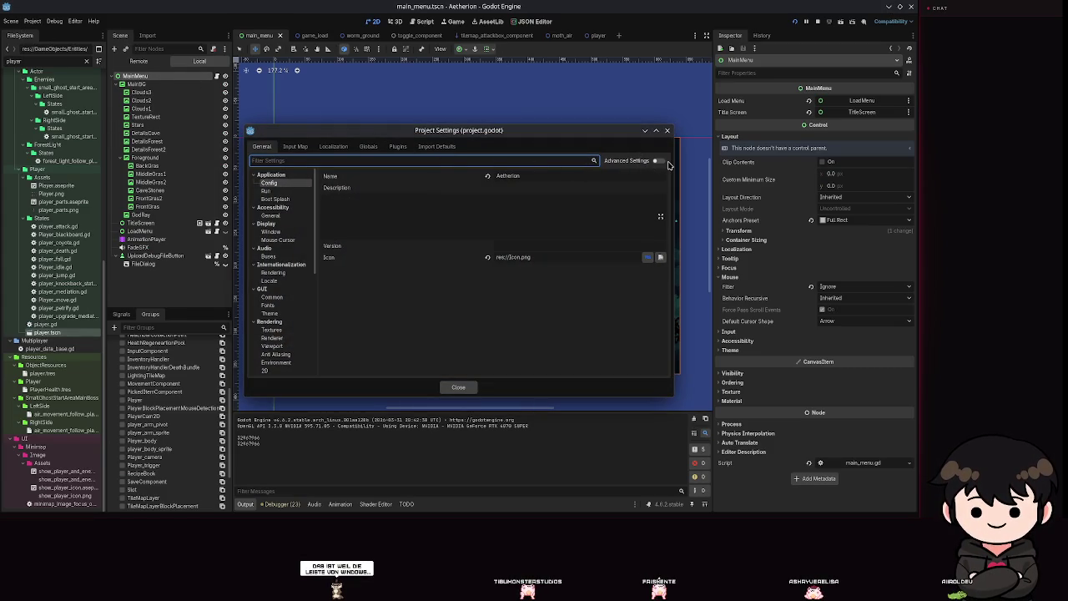
{"action": "left_click", "coordinate": [667, 130]}
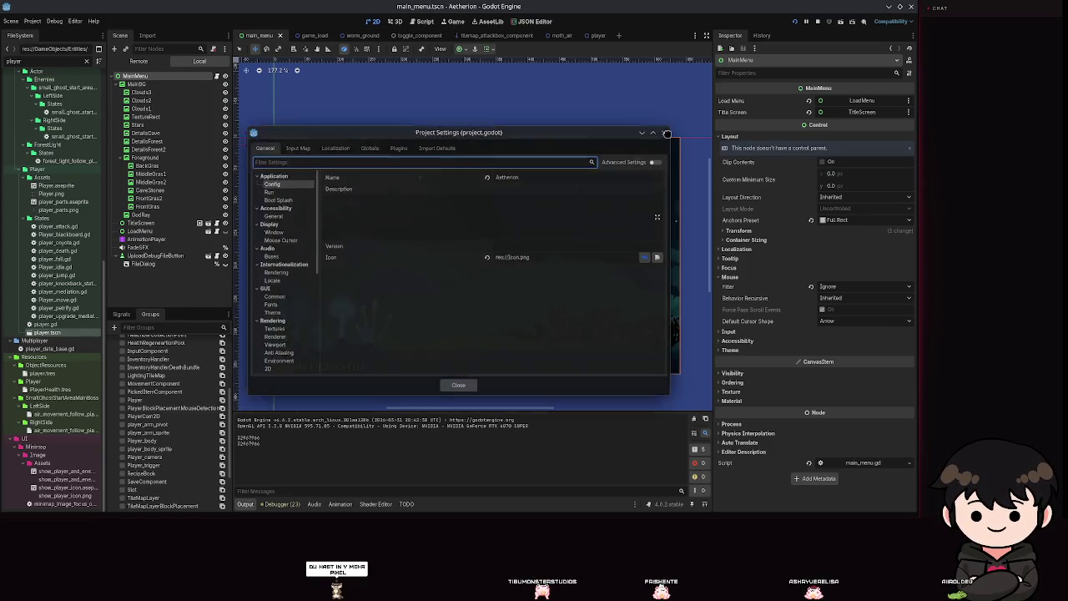
{"action": "left_click", "coordinate": [794, 22]}
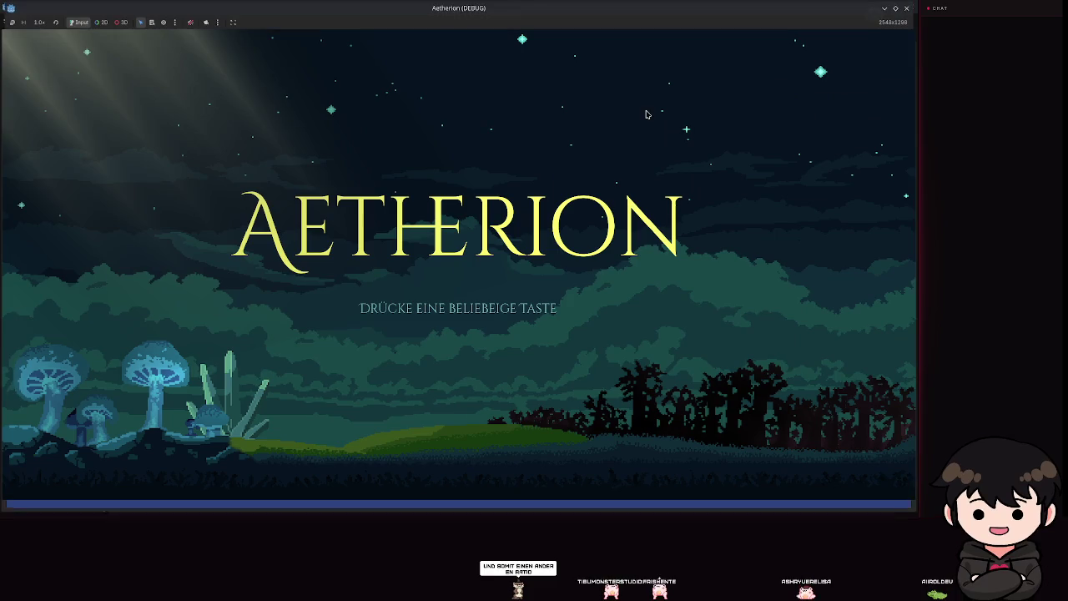
{"action": "left_click", "coordinate": [649, 106]}
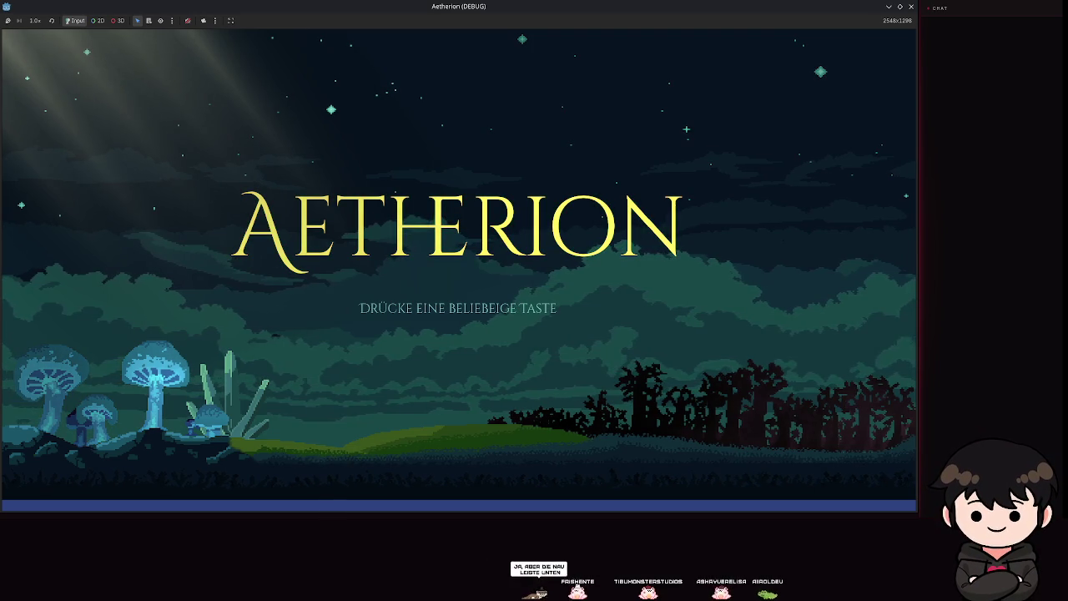
{"action": "mouse_move", "coordinate": [459, 533]}
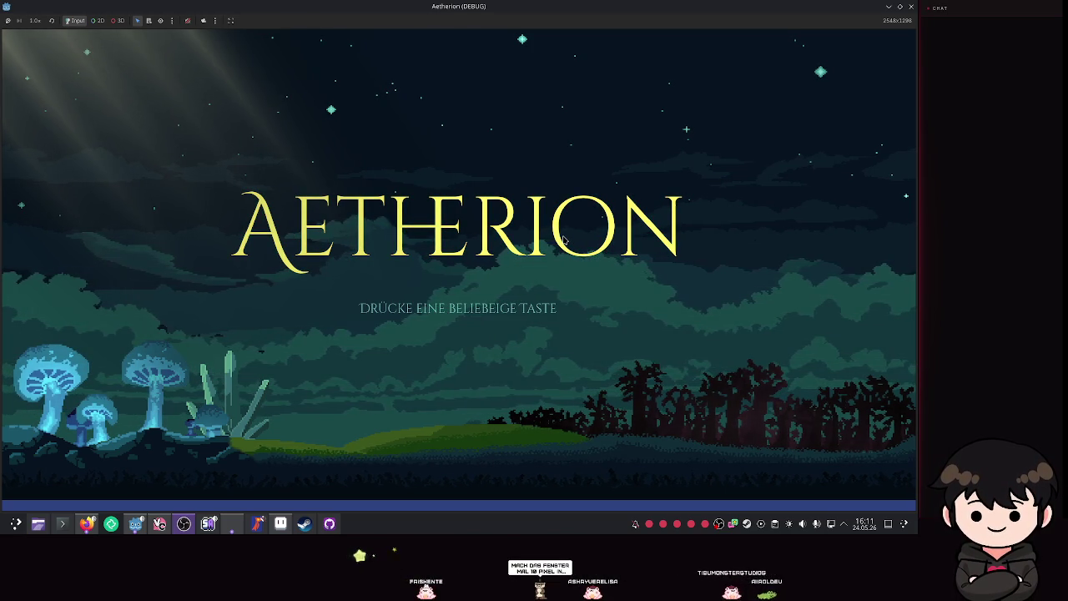
{"action": "key", "text": "space"}
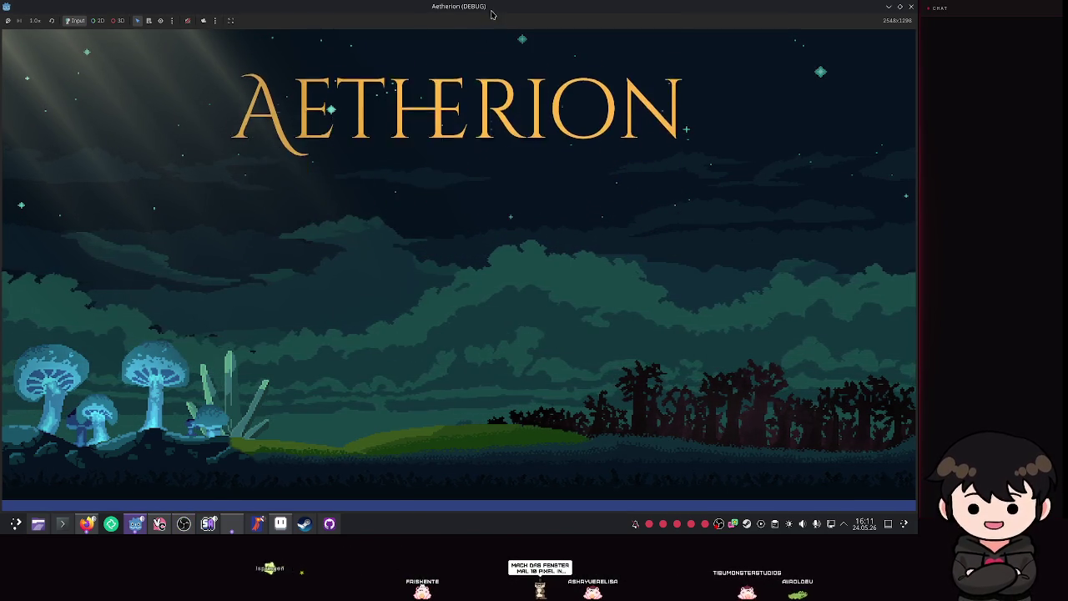
{"action": "double_click", "coordinate": [492, 15]}
{"action": "mouse_move", "coordinate": [548, 287]}
{"action": "left_mouse_down"}
{"action": "mouse_move", "coordinate": [699, 389]}
{"action": "mouse_move", "coordinate": [877, 477]}
{"action": "mouse_move", "coordinate": [915, 513]}
{"action": "left_mouse_up"}
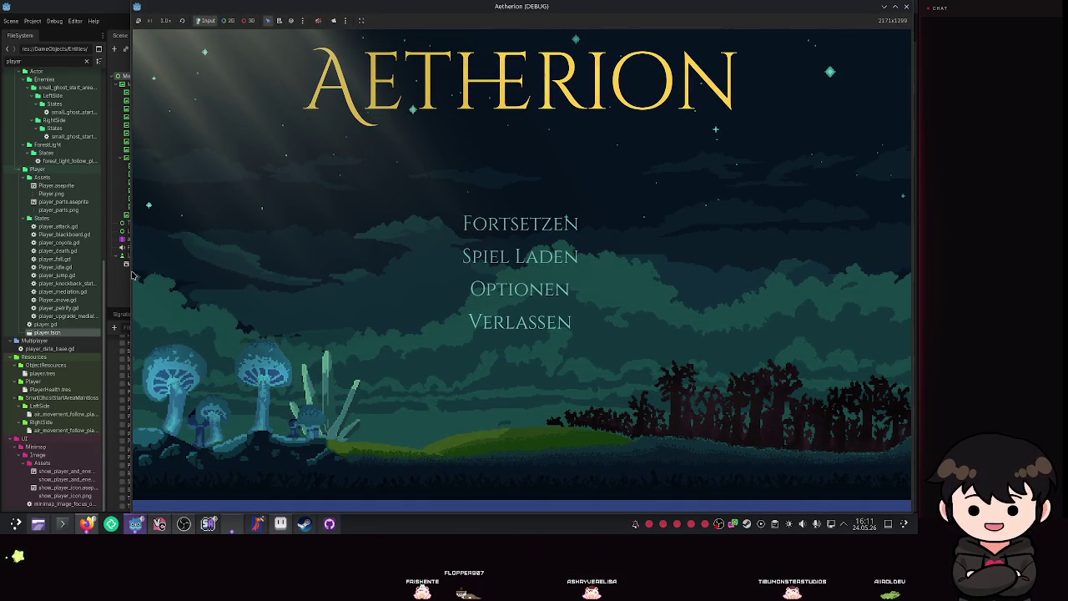
{"action": "left_click_drag", "start_coordinate": [131, 274], "coordinate": [3, 276]}
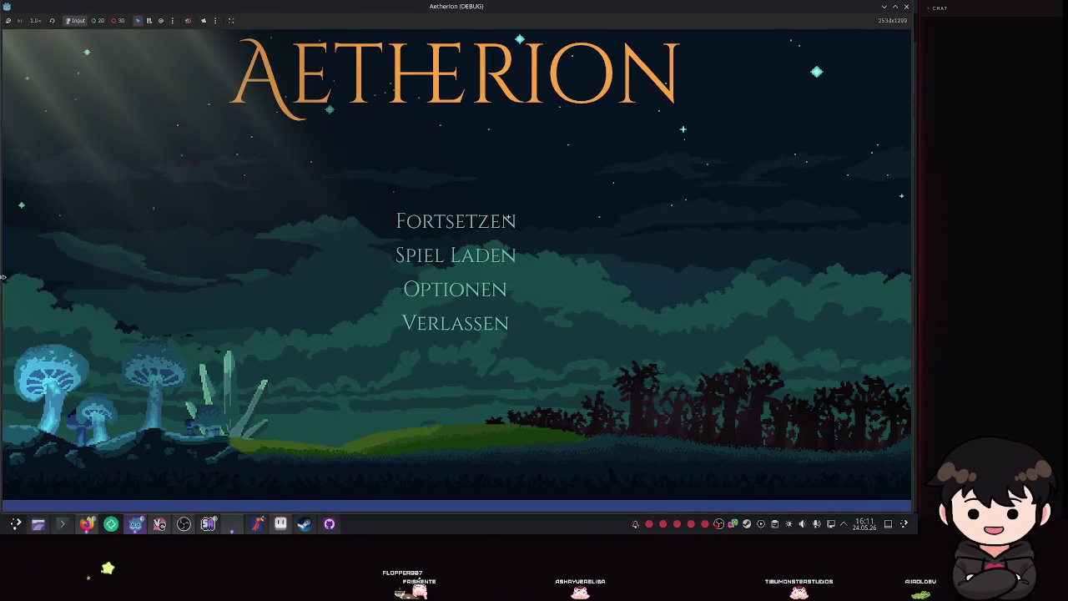
{"action": "mouse_move", "coordinate": [572, 510]}
{"action": "left_mouse_down"}
{"action": "mouse_move", "coordinate": [524, 365]}
{"action": "mouse_move", "coordinate": [524, 493]}
{"action": "mouse_move", "coordinate": [512, 407]}
{"action": "mouse_move", "coordinate": [517, 505]}
{"action": "left_mouse_up"}
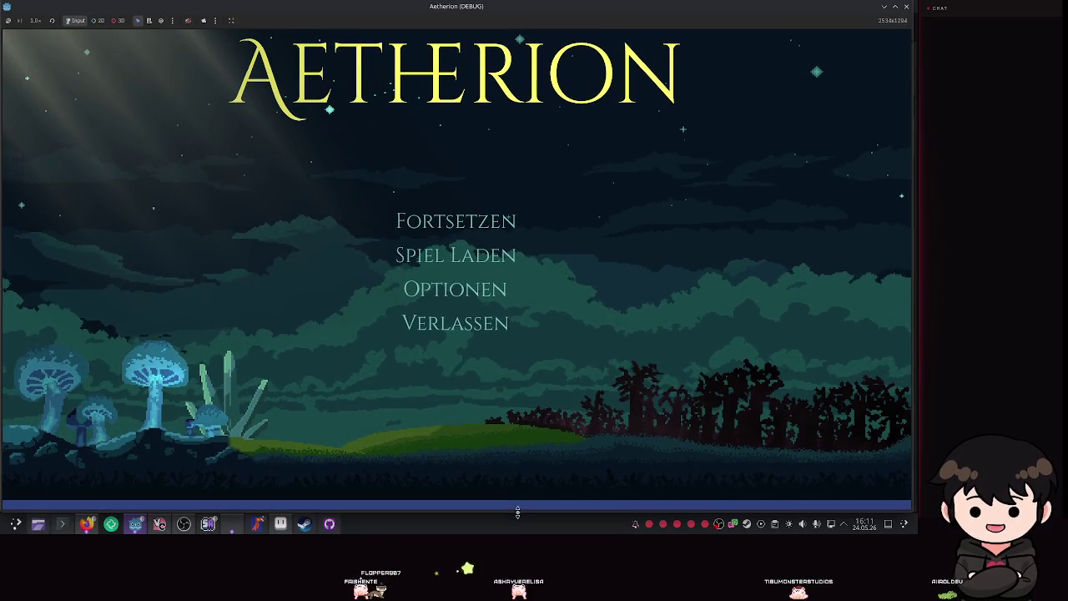
{"action": "left_click", "coordinate": [906, 8]}
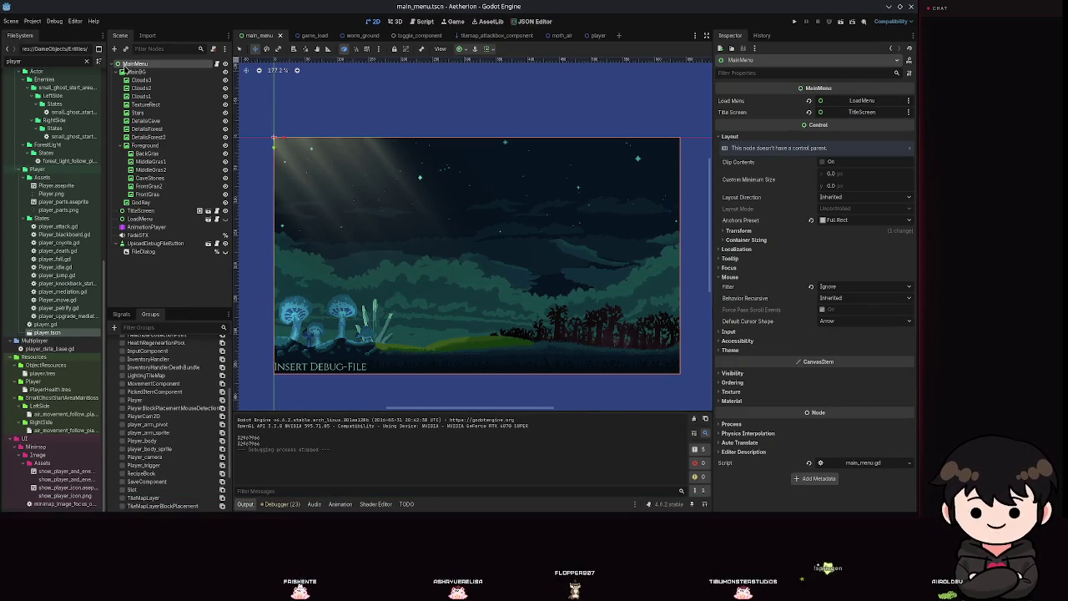
Save main_menu.tscn and anchor the MainMenu root node to Full Rect
{"action": "key", "text": "ctrl+s"}
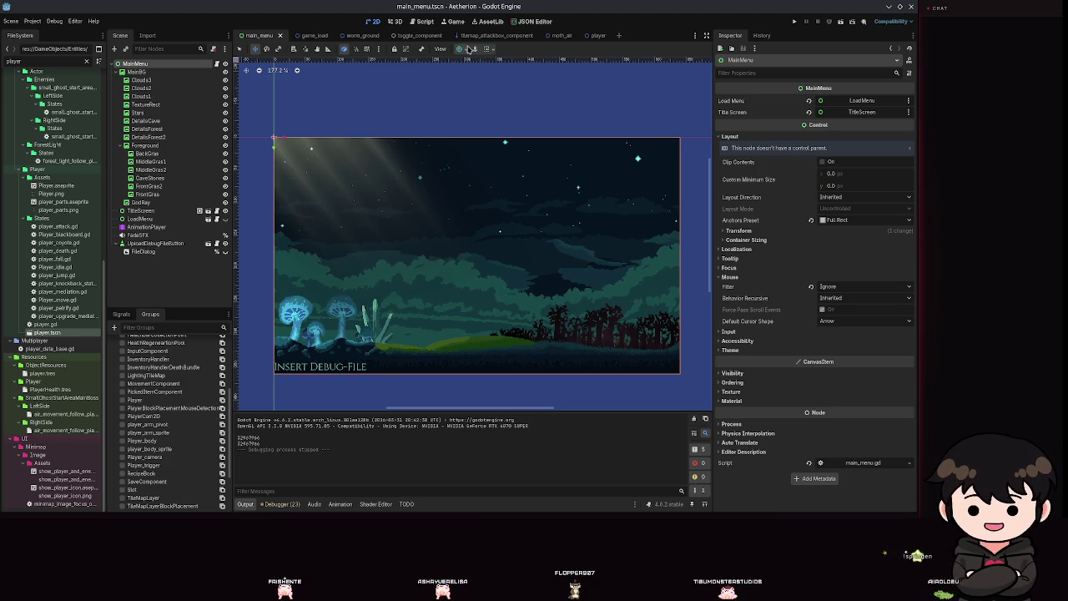
{"action": "left_click", "coordinate": [485, 49]}
{"action": "left_click", "coordinate": [503, 118]}
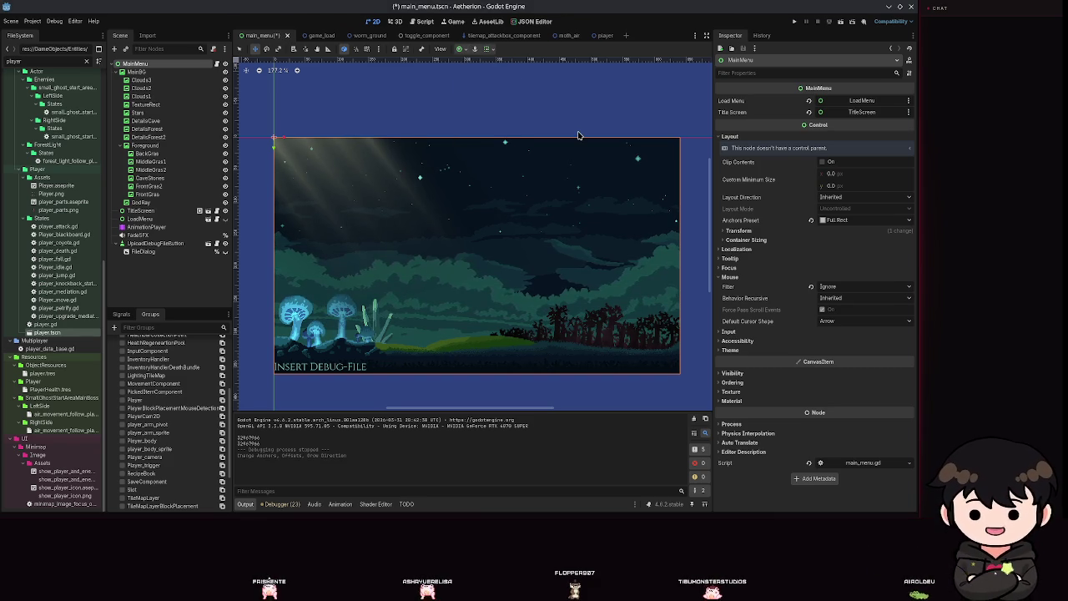
Anchor MainBG to Full Rect, save, then glance at Clouds3 before reselecting MainBG
{"action": "left_click", "coordinate": [137, 72]}
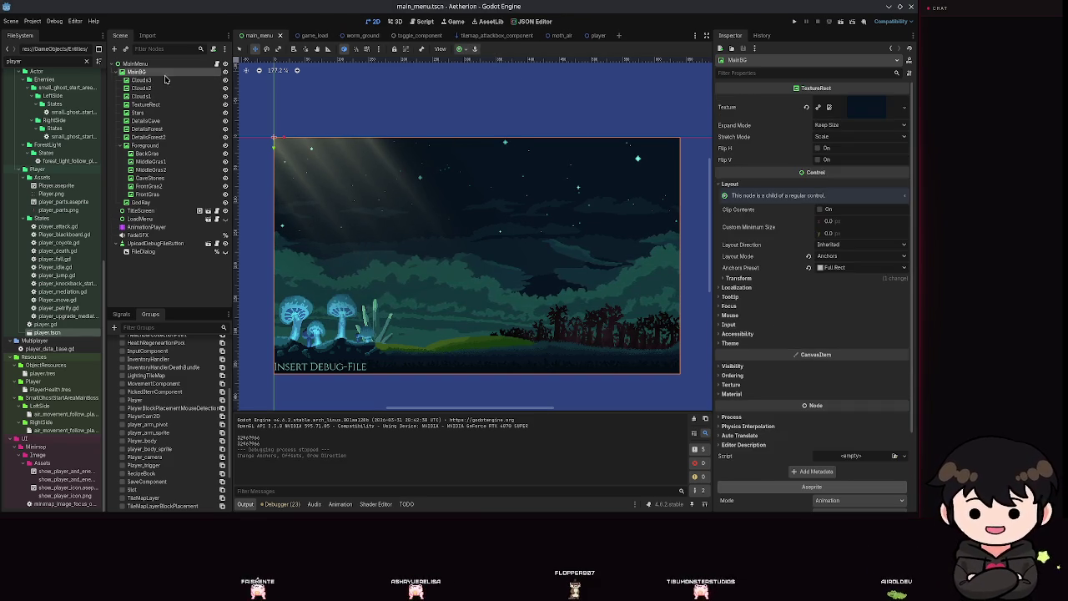
{"action": "left_click", "coordinate": [460, 48]}
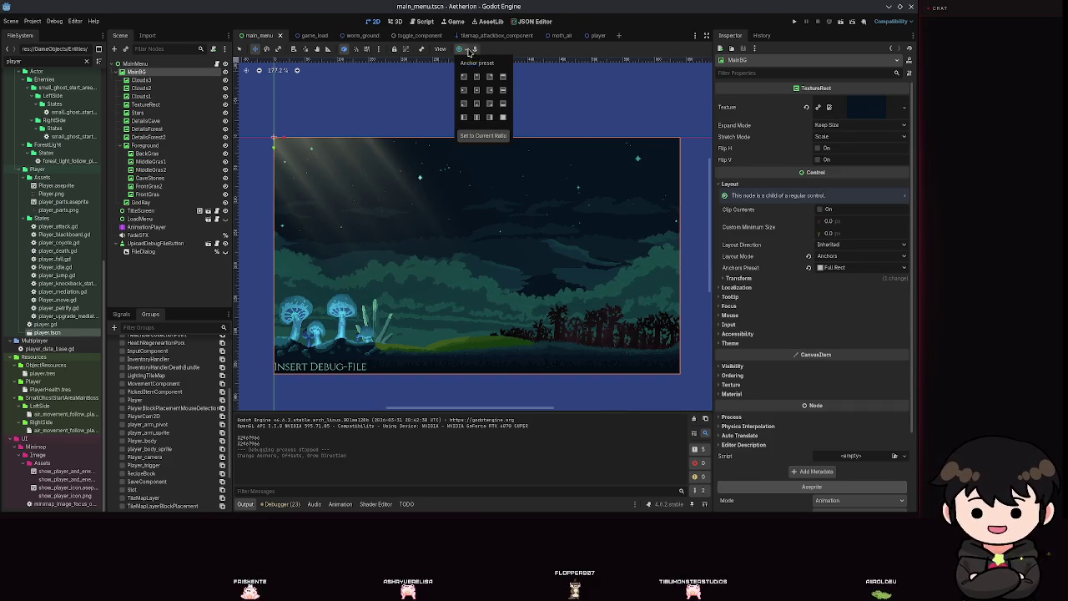
{"action": "left_click", "coordinate": [501, 119]}
{"action": "key", "text": "ctrl+s"}
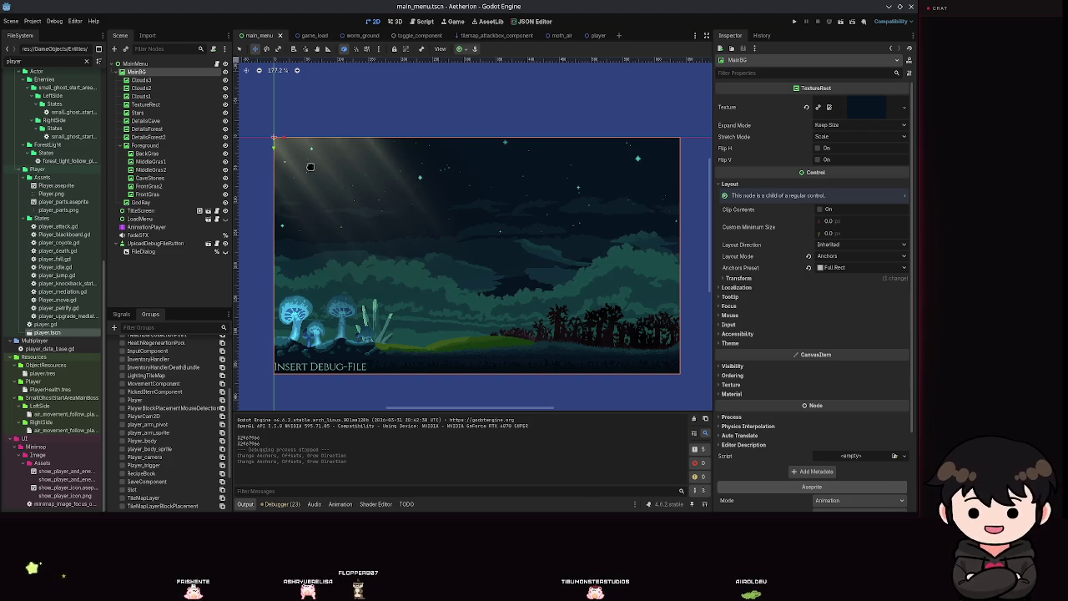
{"action": "left_click", "coordinate": [143, 80]}
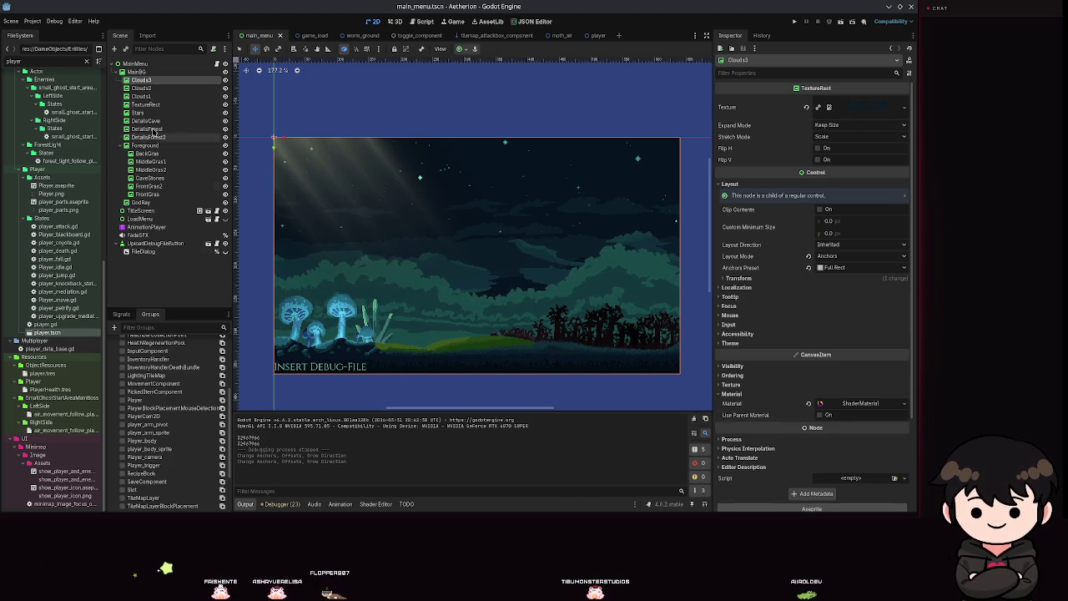
{"action": "left_click", "coordinate": [154, 74]}
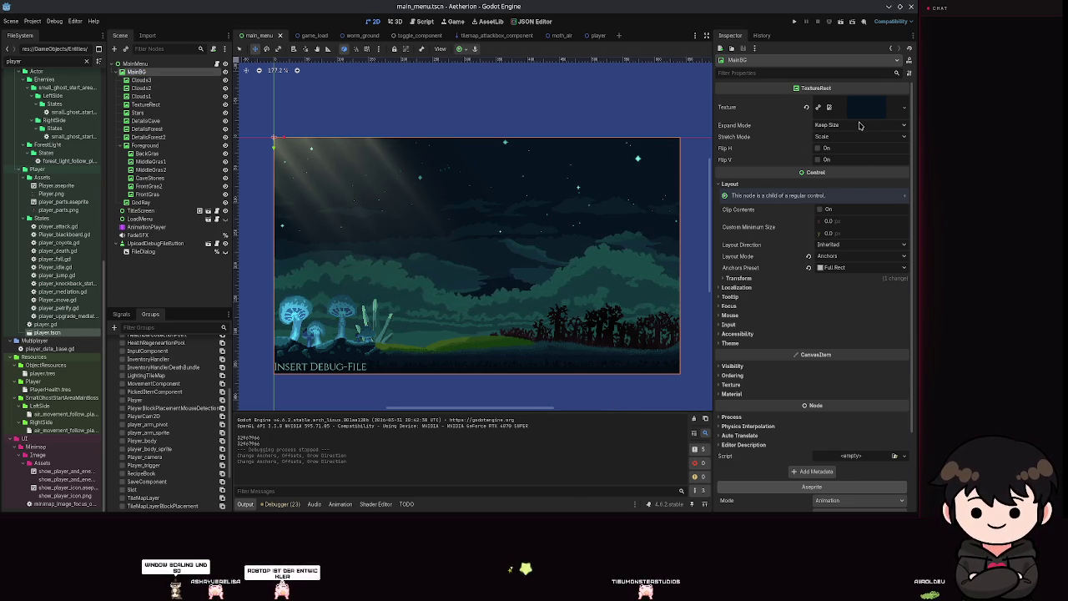
{"action": "left_click", "coordinate": [33, 21]}
{"action": "left_click", "coordinate": [50, 30]}
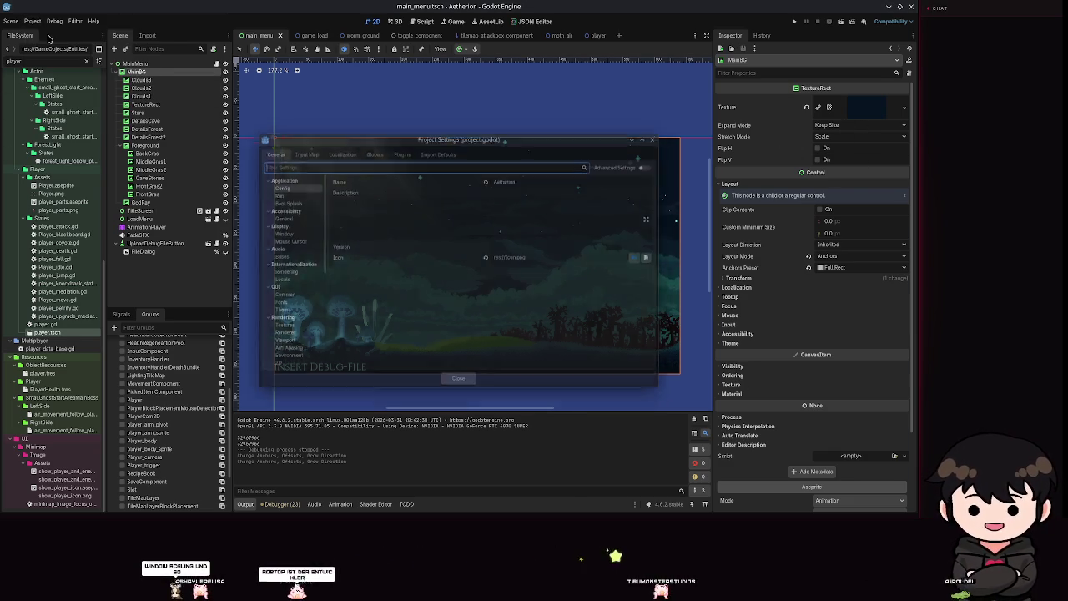
{"action": "type", "text": "windows"}
{"action": "left_click", "coordinate": [275, 183]}
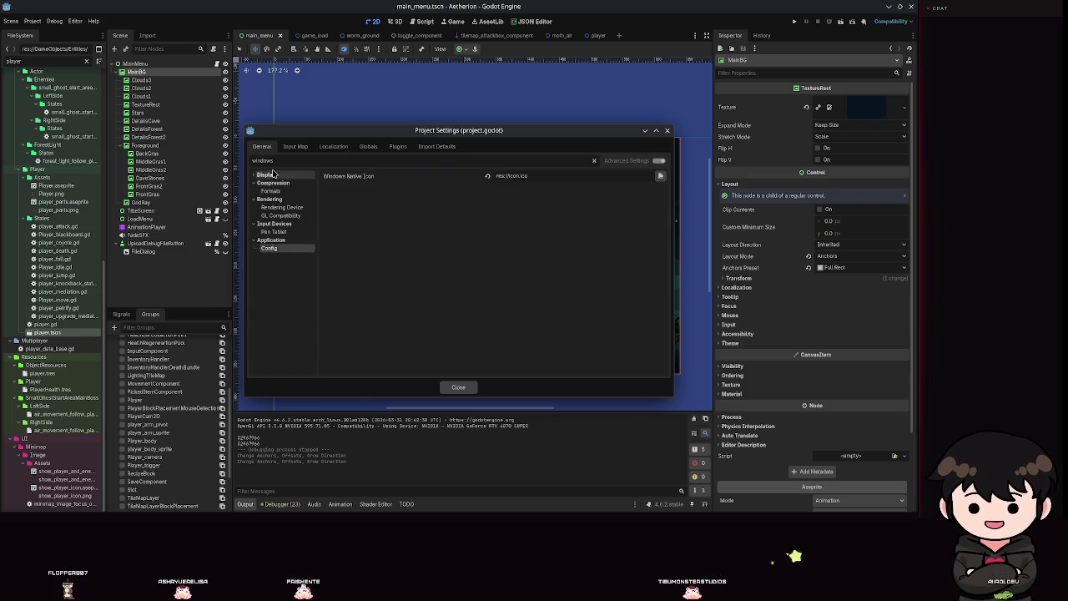
{"action": "left_click", "coordinate": [595, 160]}
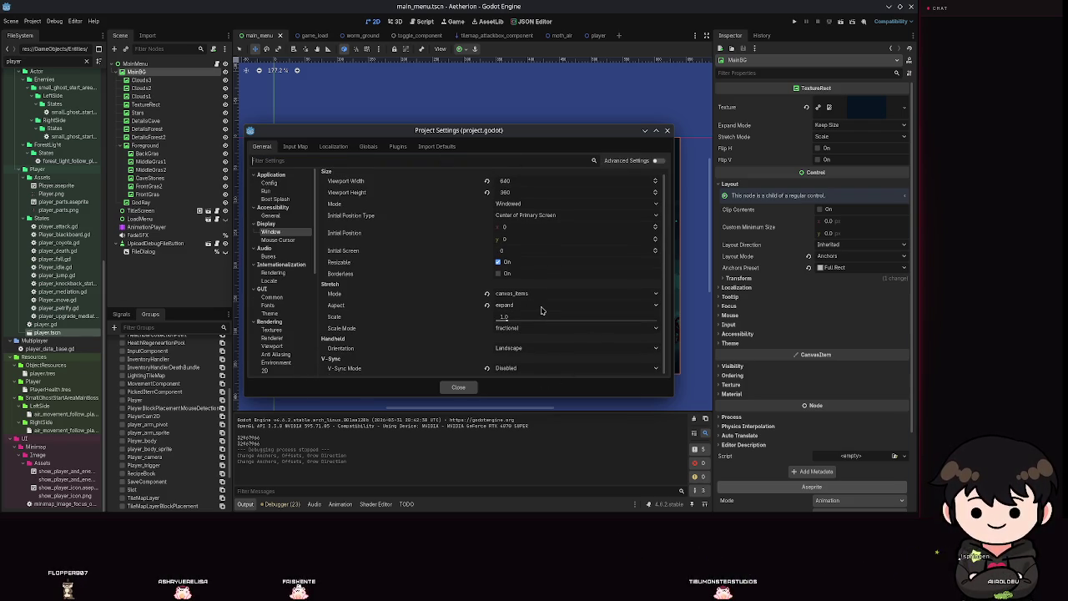
{"action": "left_click", "coordinate": [540, 308]}
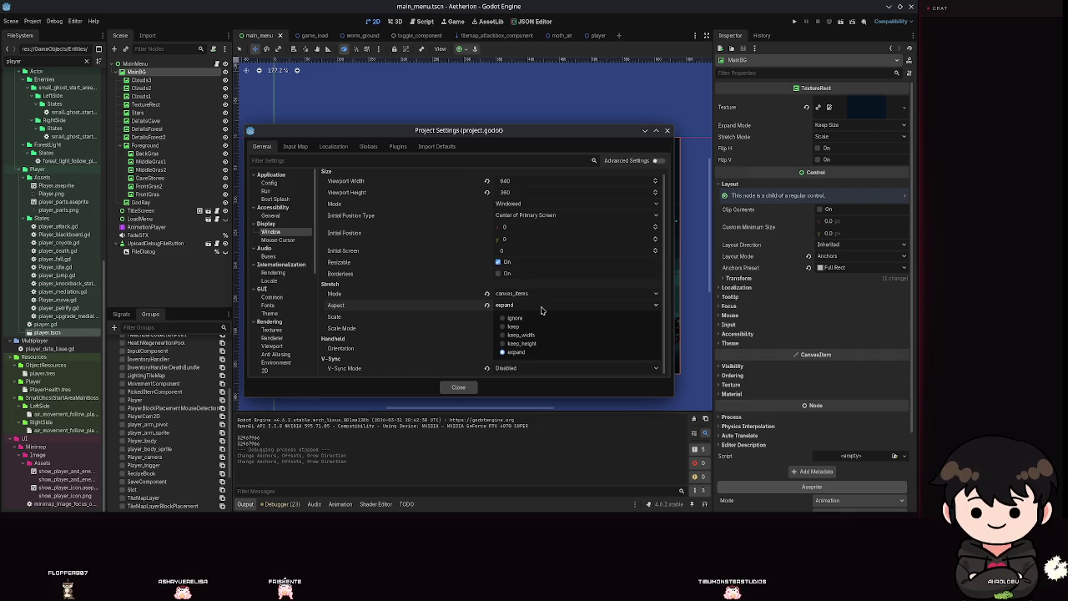
{"action": "left_click", "coordinate": [540, 308]}
{"action": "left_click", "coordinate": [541, 297]}
{"action": "left_click", "coordinate": [540, 299]}
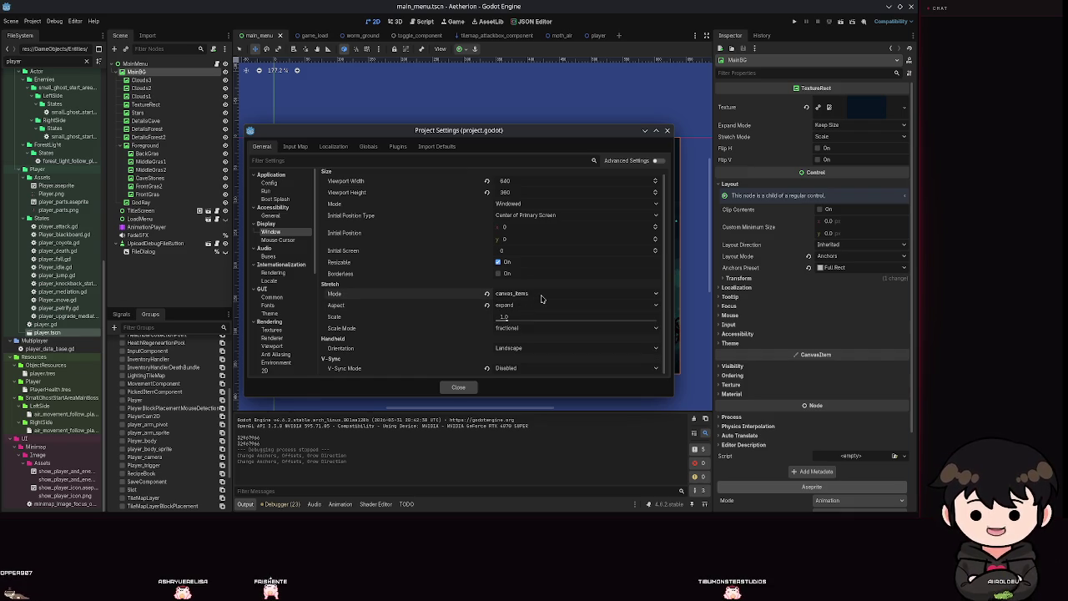
{"action": "left_click", "coordinate": [501, 297]}
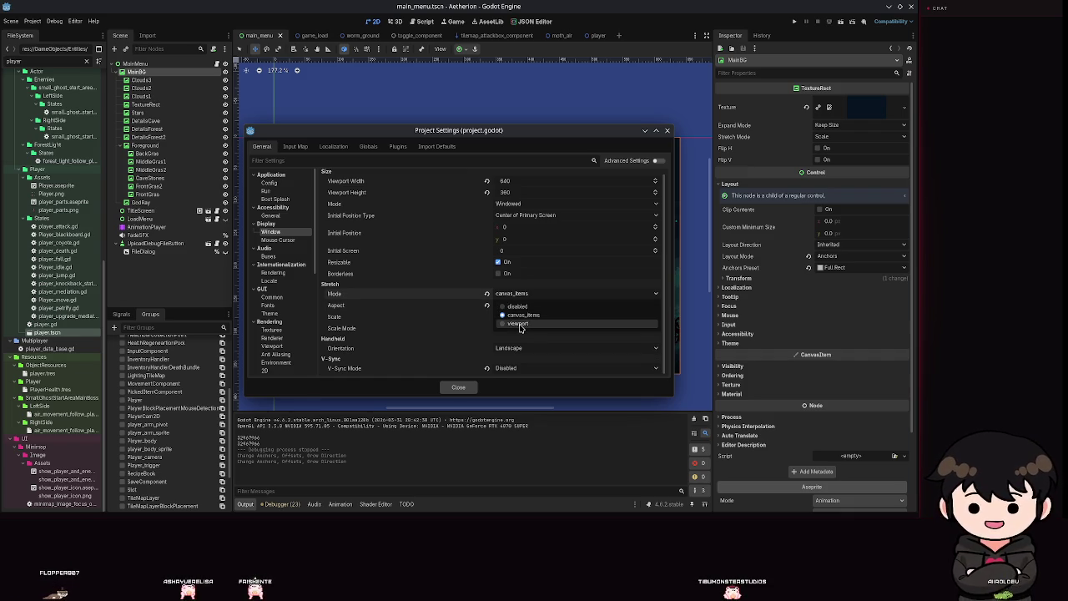
{"action": "left_click", "coordinate": [333, 293]}
{"action": "mouse_move", "coordinate": [333, 292]}
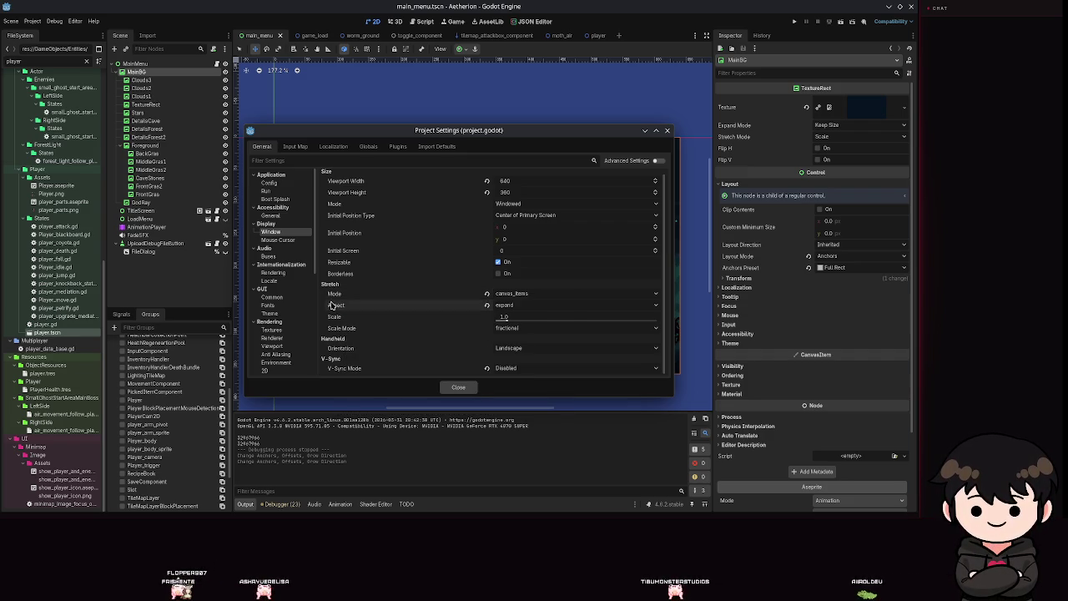
{"action": "mouse_move", "coordinate": [415, 283]}
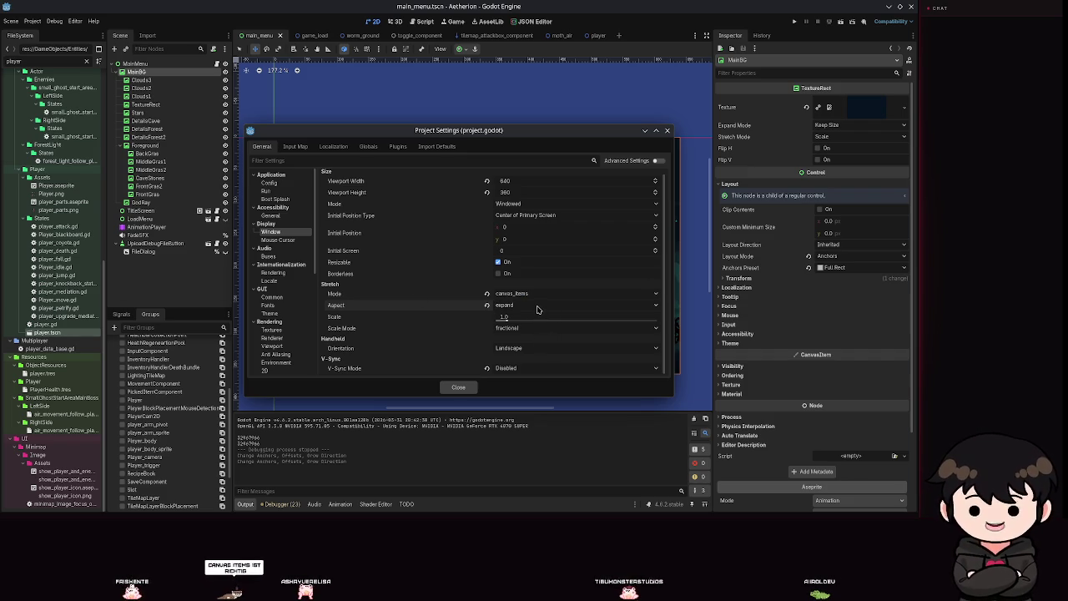
{"action": "left_click", "coordinate": [526, 303]}
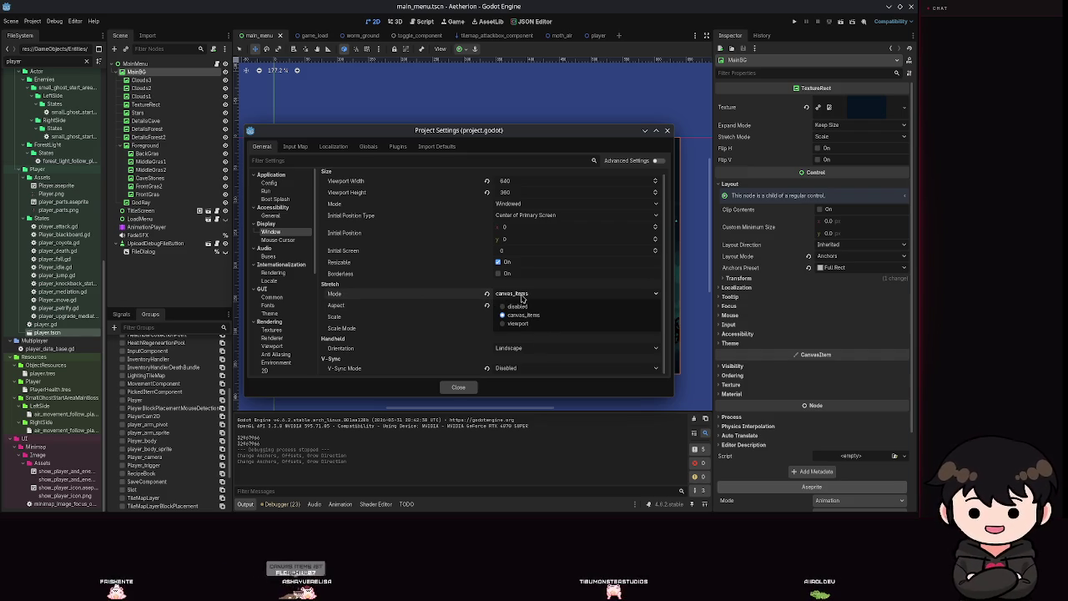
Review the Stretch Aspect and Scale Mode options and tooltips, leaving aspect at expand
{"action": "left_click", "coordinate": [373, 327]}
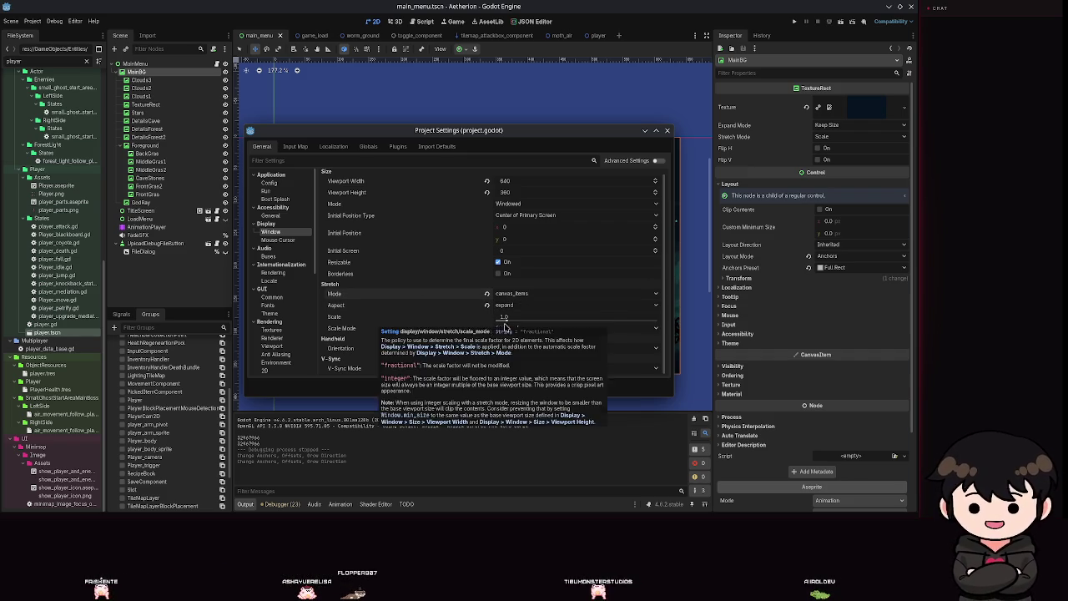
{"action": "left_click", "coordinate": [533, 329]}
{"action": "left_click", "coordinate": [532, 336]}
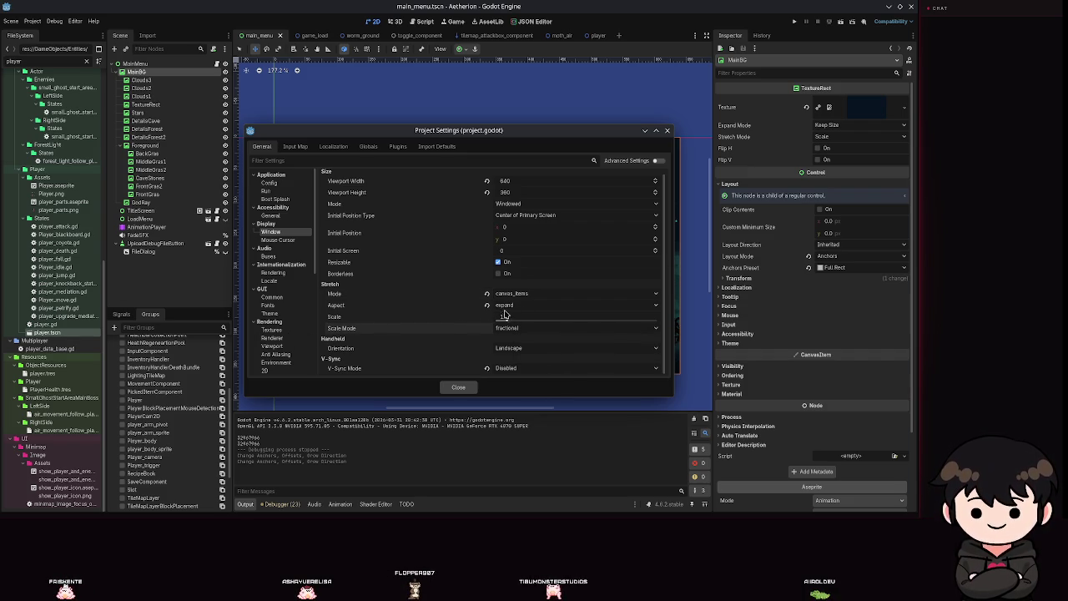
{"action": "left_click", "coordinate": [505, 307]}
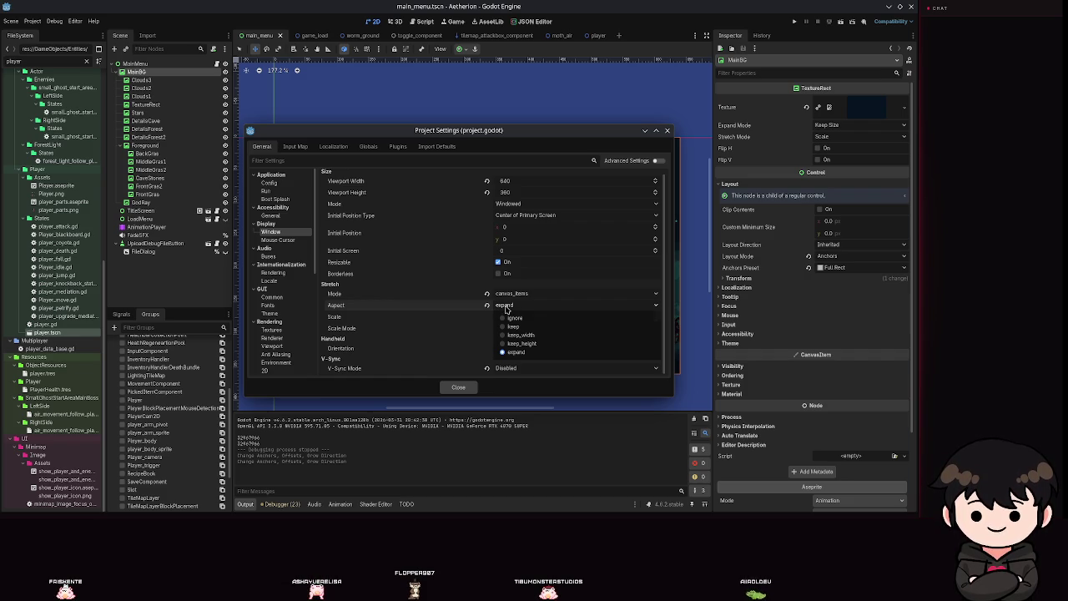
{"action": "left_click", "coordinate": [461, 323]}
{"action": "mouse_move", "coordinate": [415, 328]}
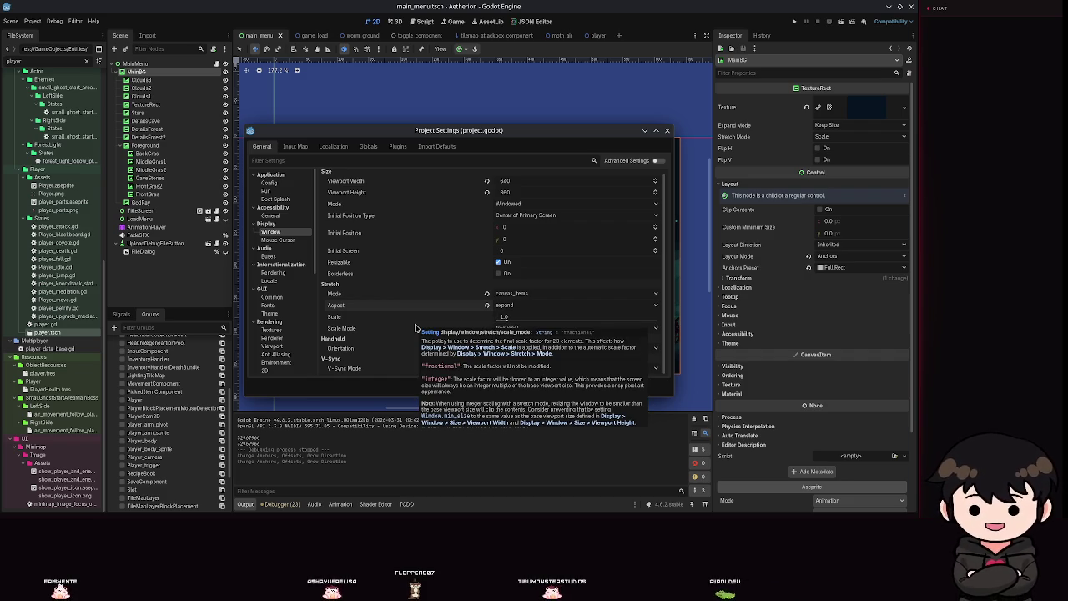
{"action": "left_click", "coordinate": [523, 306]}
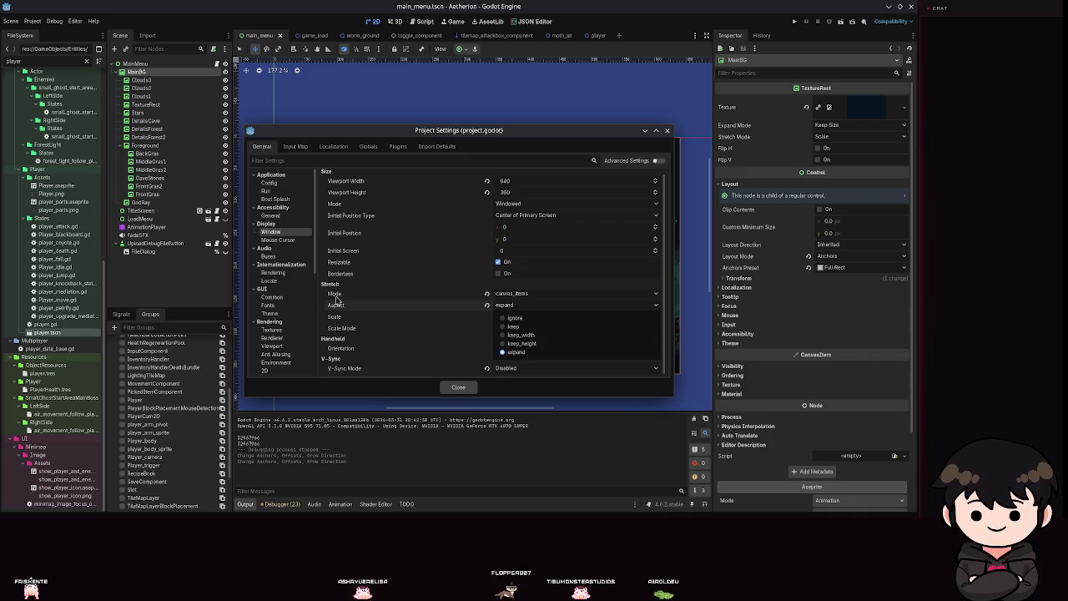
{"action": "left_click", "coordinate": [364, 307]}
{"action": "mouse_move", "coordinate": [330, 306]}
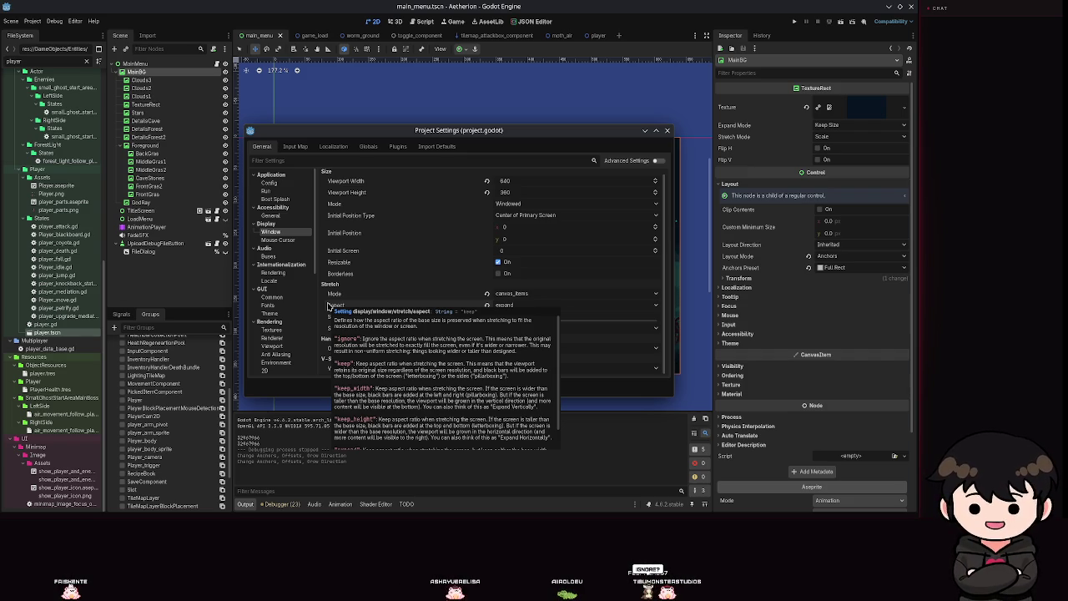
{"action": "left_click", "coordinate": [576, 305]}
{"action": "left_click", "coordinate": [357, 303]}
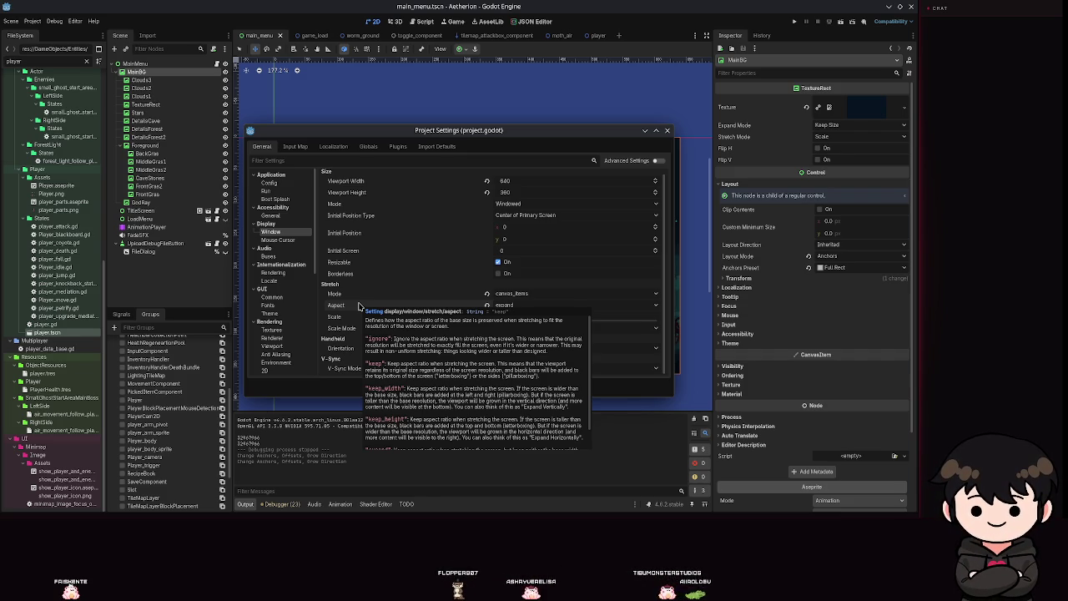
Set Stretch Aspect to ignore and close Project Settings
{"action": "left_click", "coordinate": [563, 307]}
{"action": "left_click", "coordinate": [539, 315]}
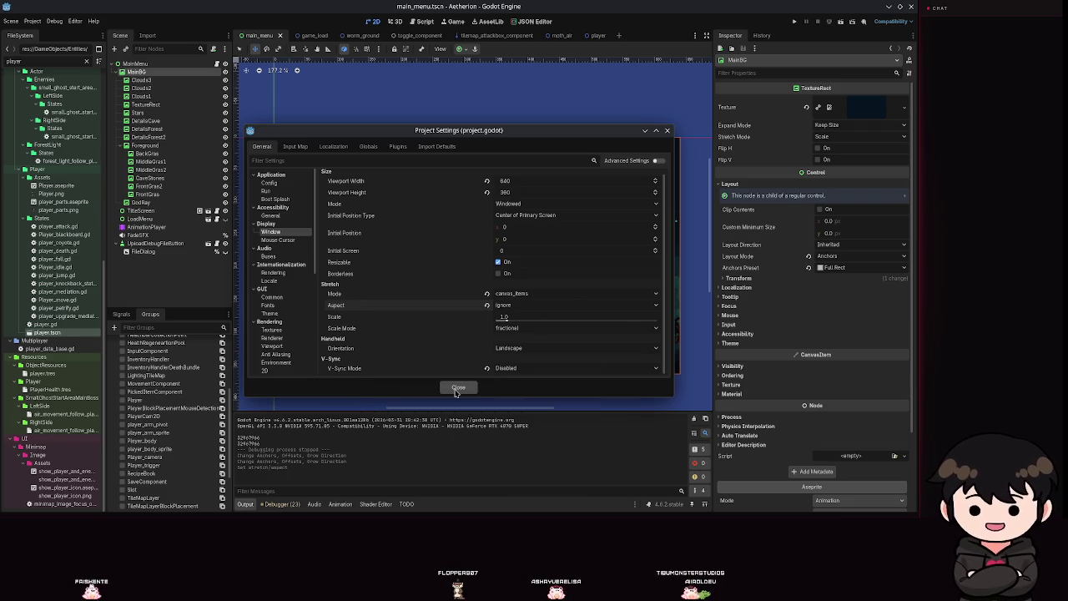
{"action": "left_click", "coordinate": [456, 389]}
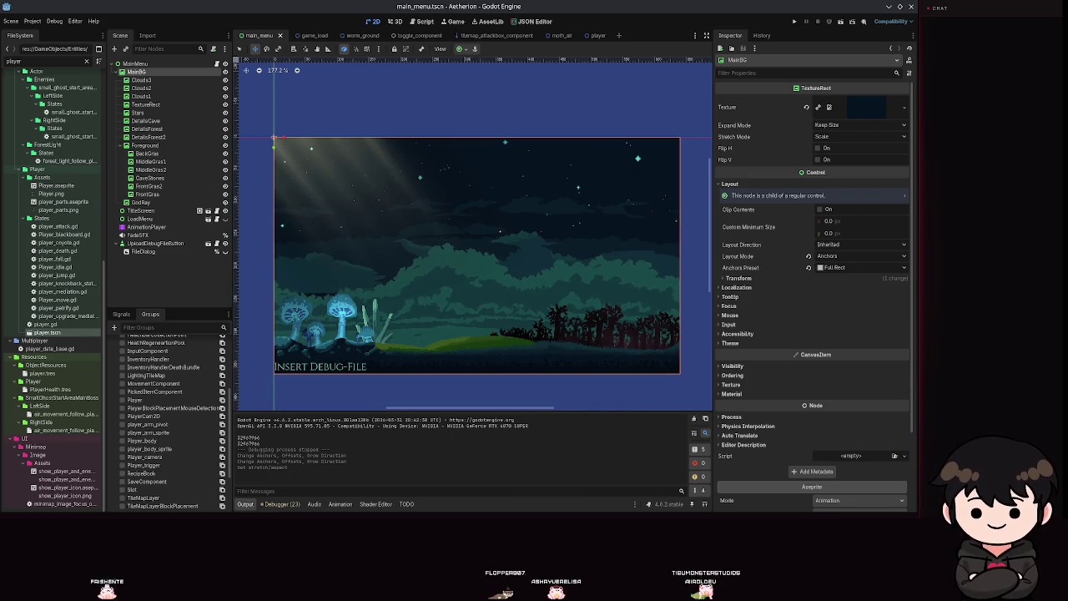
{"action": "left_click", "coordinate": [806, 21]}
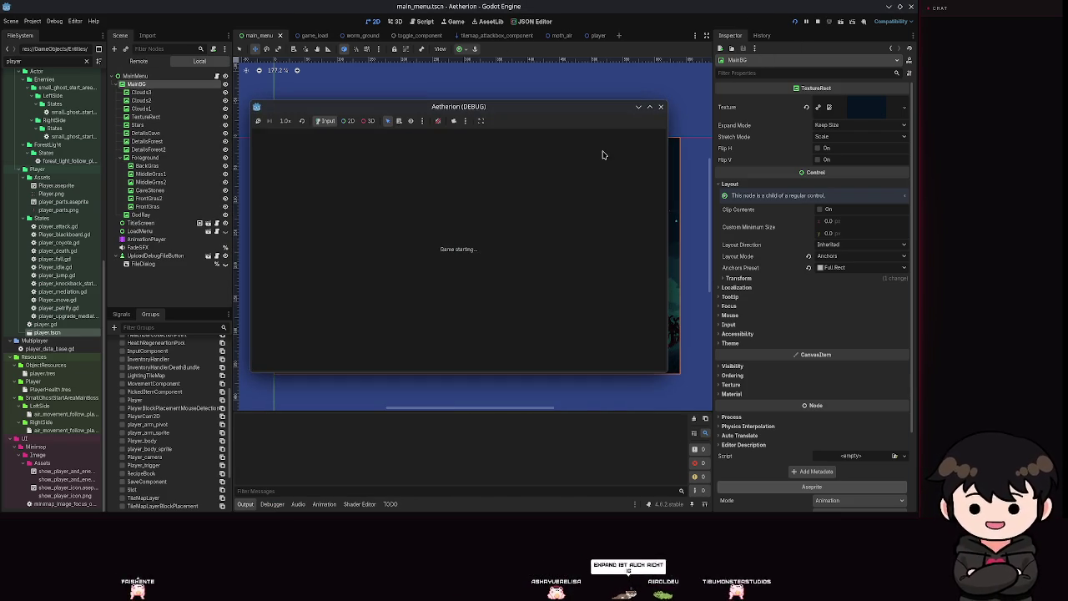
{"action": "left_click", "coordinate": [649, 107]}
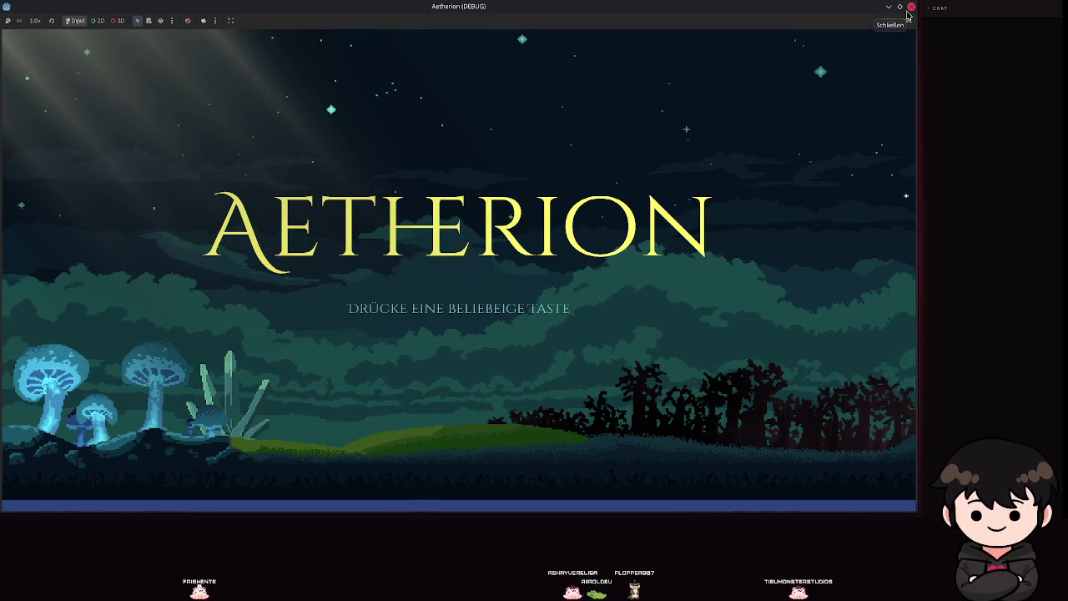
{"action": "left_click", "coordinate": [908, 10]}
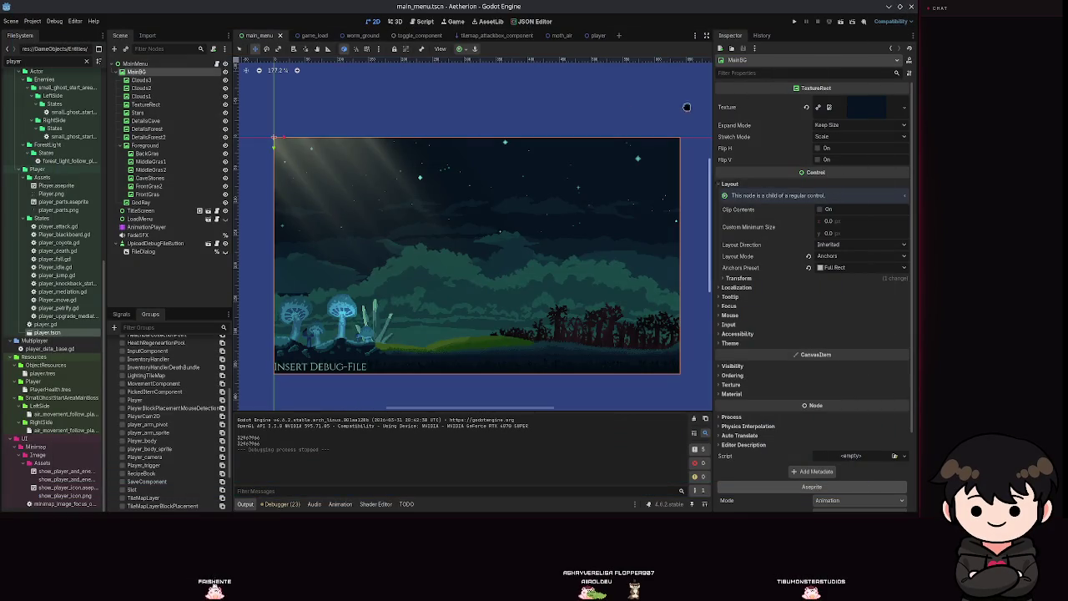
In Project Settings, set Display > Window > Stretch Aspect back to expand and close
{"action": "left_click", "coordinate": [33, 21]}
{"action": "left_click", "coordinate": [42, 31]}
{"action": "left_click", "coordinate": [520, 308]}
{"action": "left_click", "coordinate": [513, 359]}
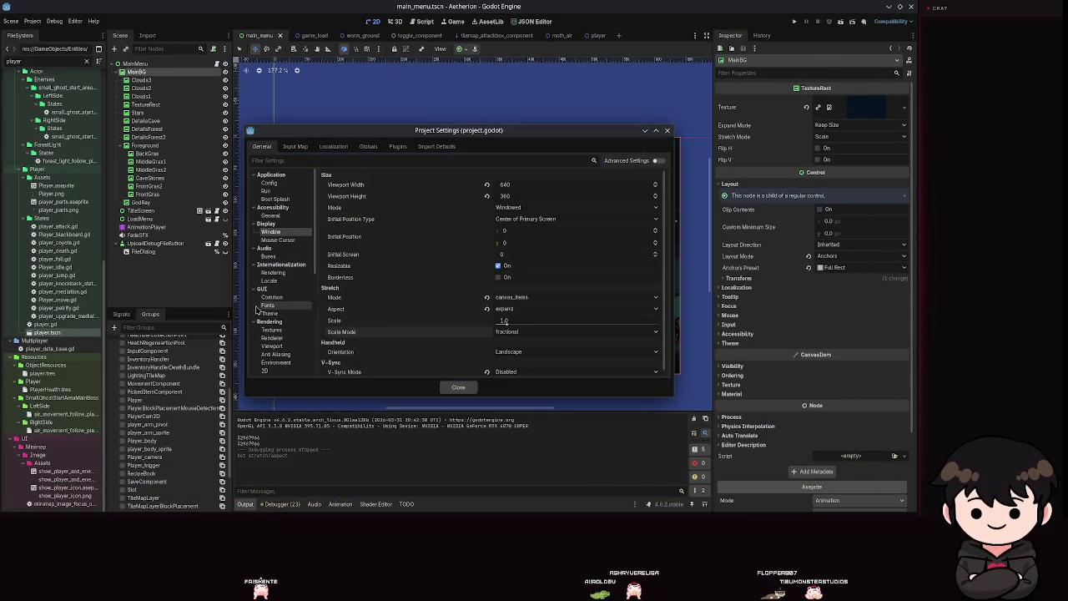
{"action": "mouse_move", "coordinate": [340, 309]}
{"action": "scroll", "coordinate": [456, 437], "scroll_direction": "down", "scroll_amount": 2}
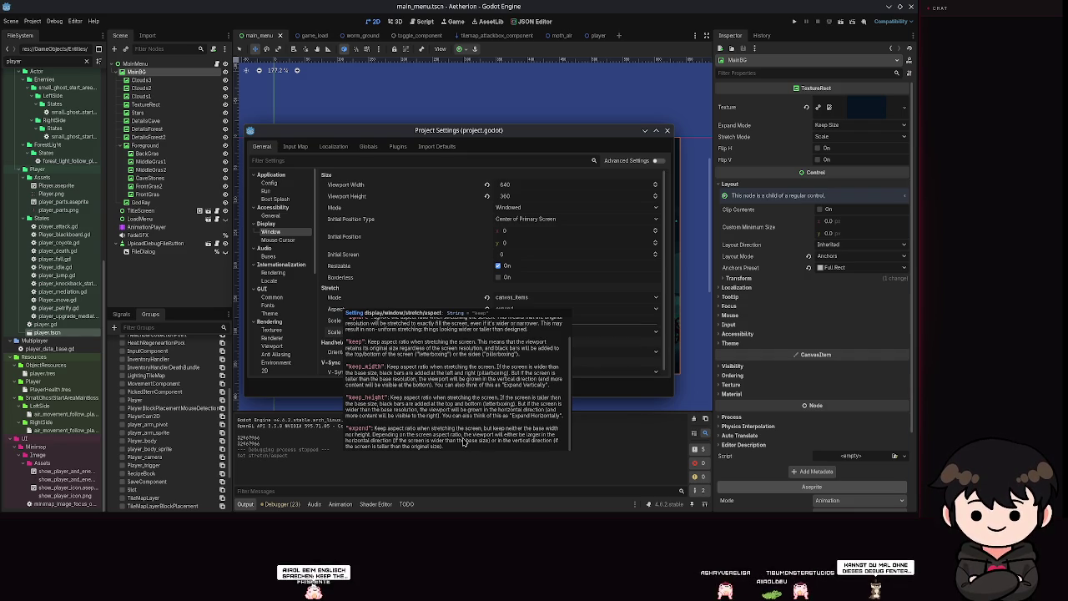
{"action": "left_click", "coordinate": [665, 132]}
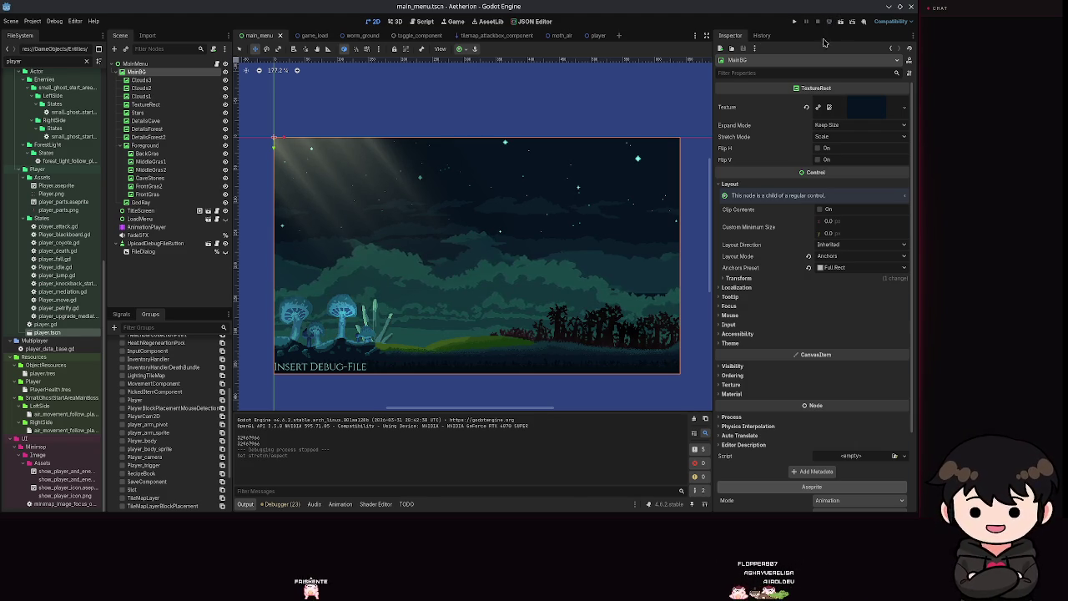
Save main_menu.tscn with Ctrl+S after browsing the Project menu
{"action": "left_click", "coordinate": [32, 21]}
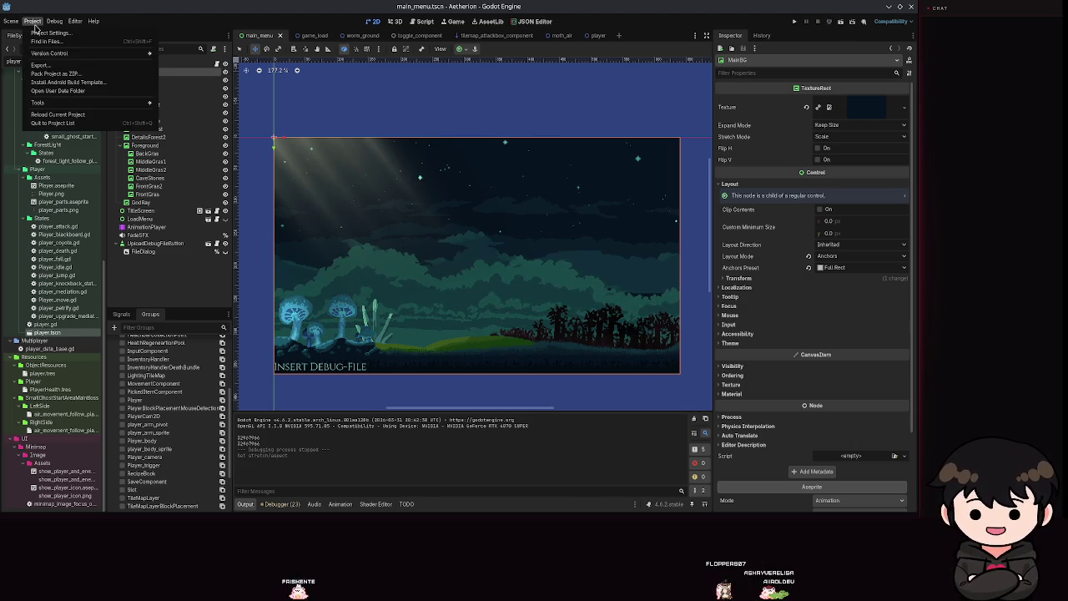
{"action": "left_click", "coordinate": [674, 33]}
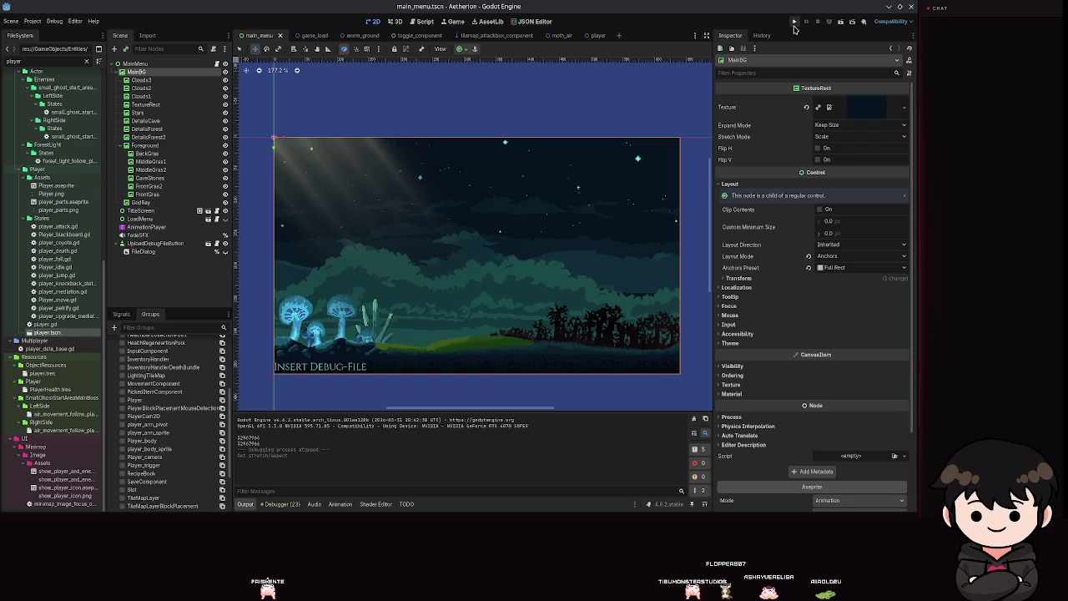
{"action": "key", "text": "ctrl+s"}
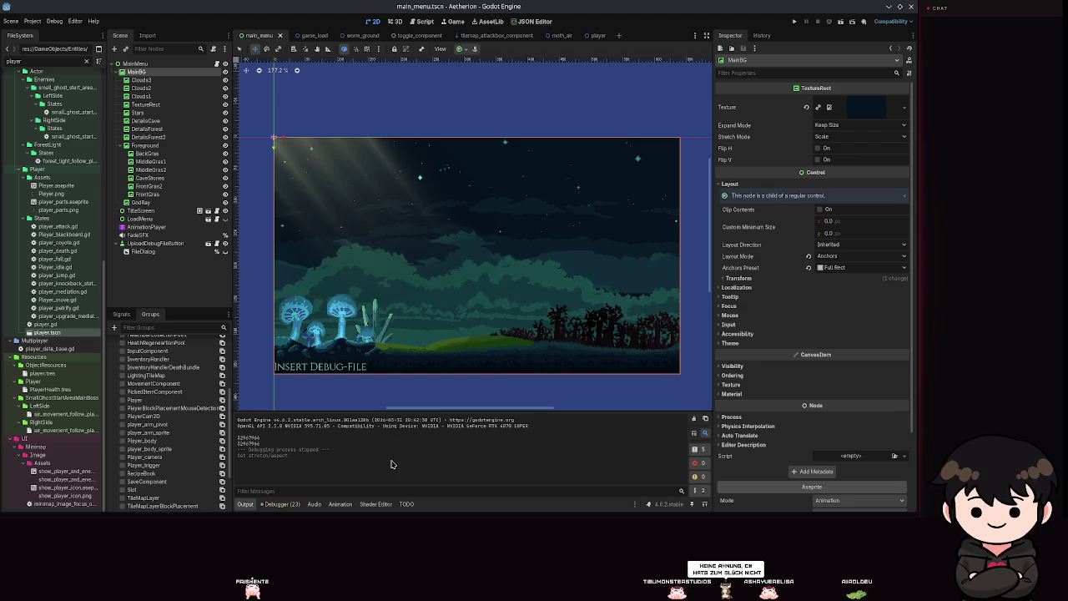
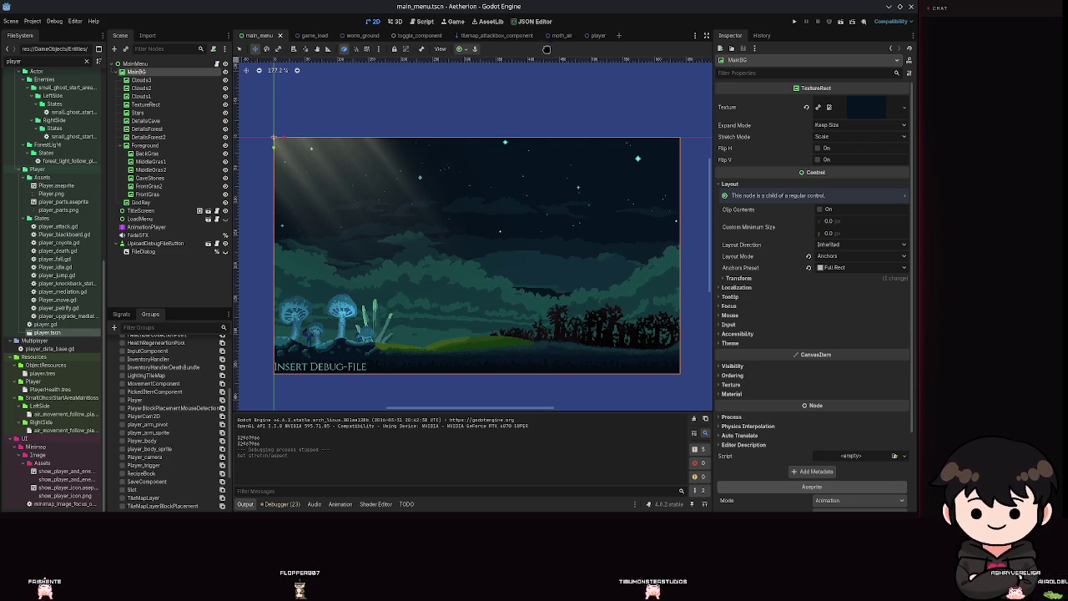
Run the Aetherion project and bring its game window back to the front
{"action": "left_click", "coordinate": [455, 22]}
{"action": "left_click", "coordinate": [793, 23]}
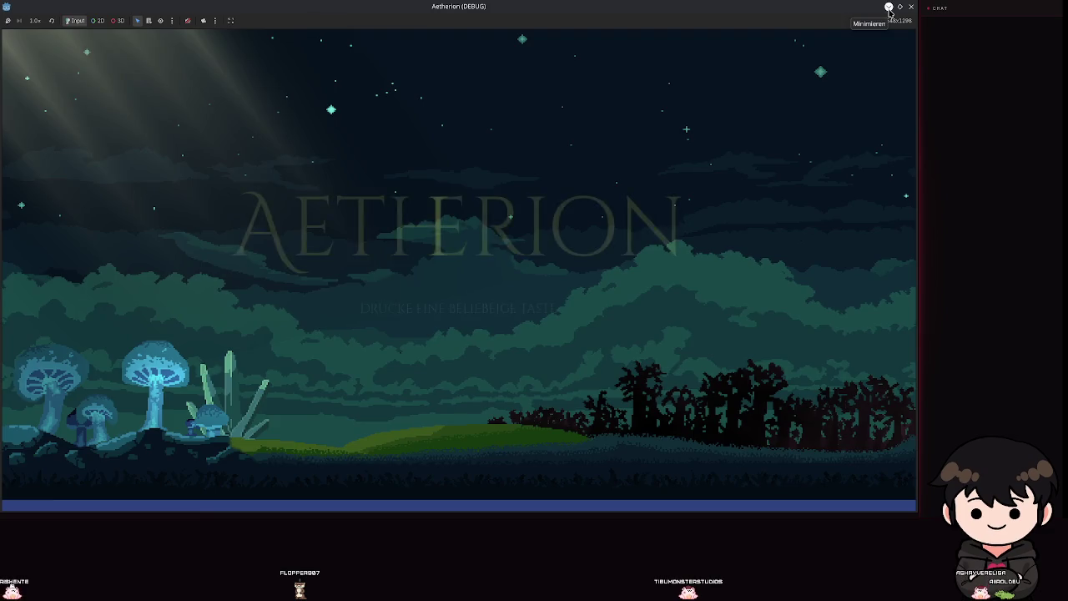
{"action": "left_click", "coordinate": [888, 9]}
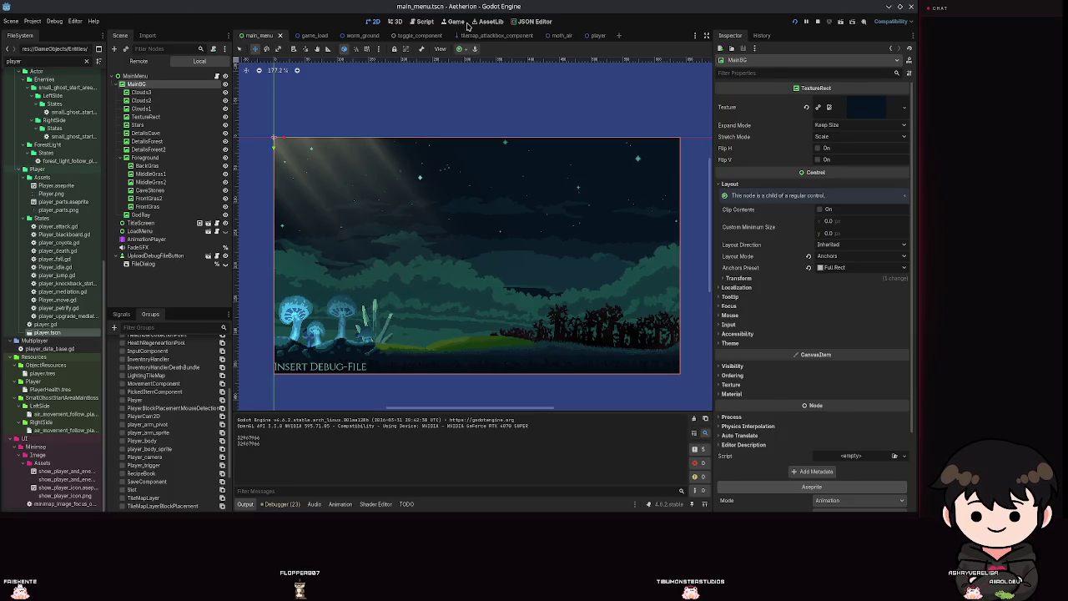
{"action": "left_click", "coordinate": [459, 24]}
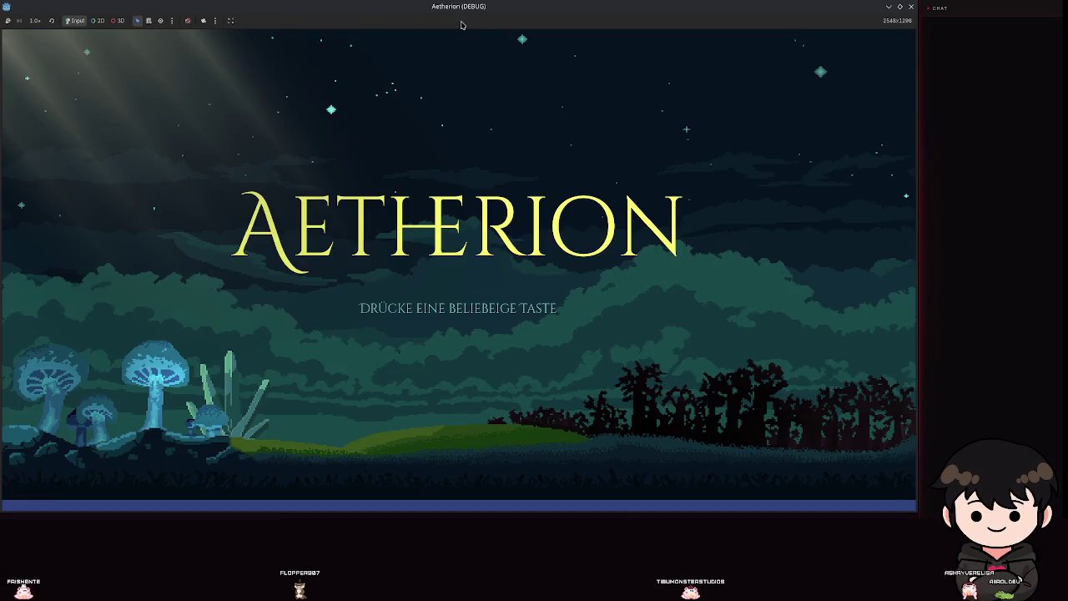
Look through the in-game node selection and camera options, then stop the game with F8
{"action": "left_click", "coordinate": [172, 21]}
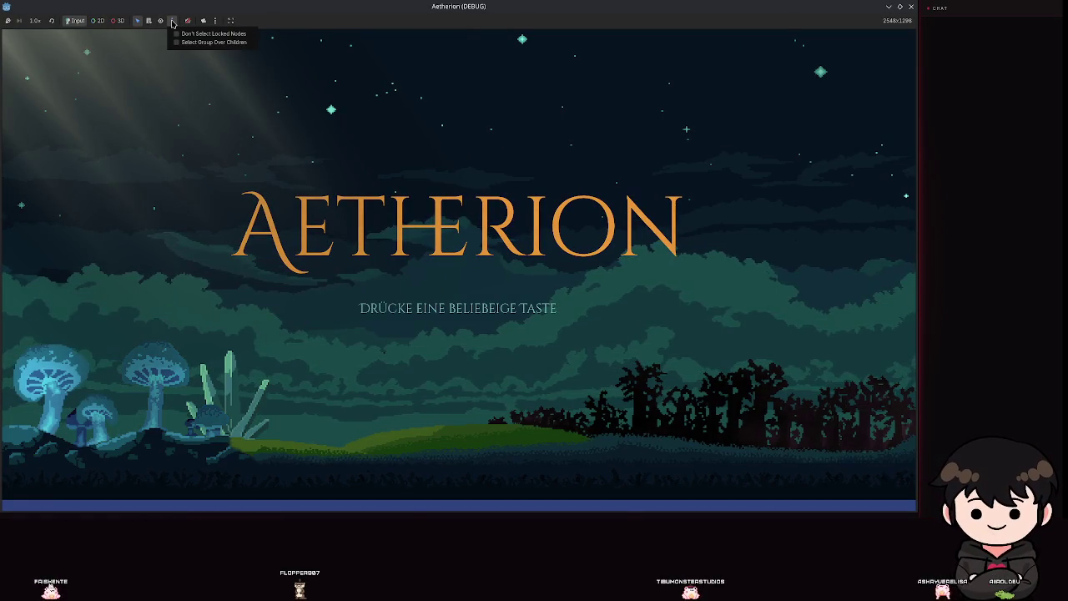
{"action": "left_click", "coordinate": [216, 21]}
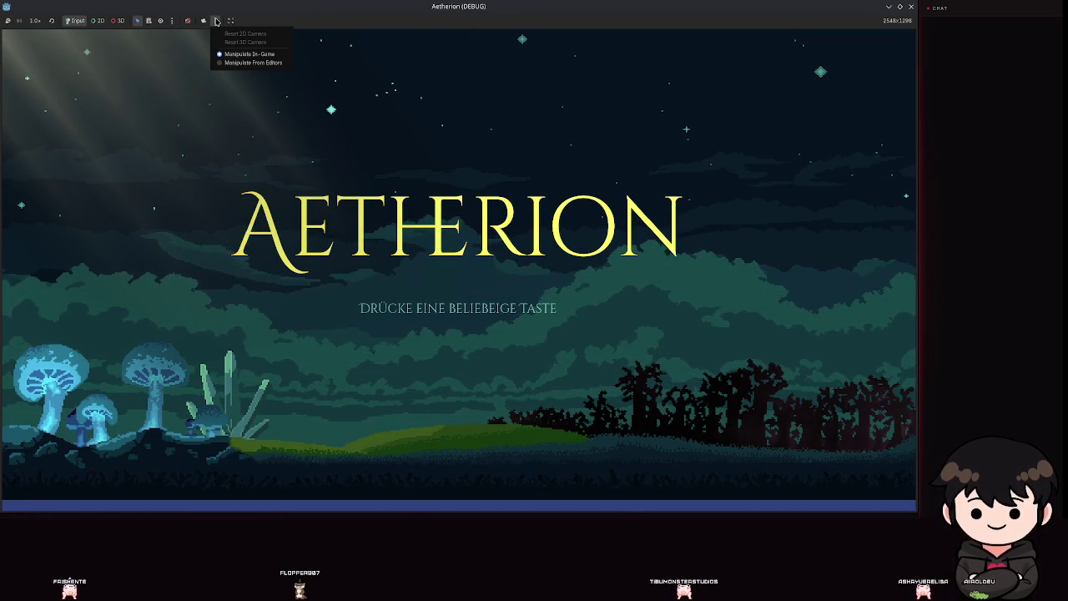
{"action": "left_click", "coordinate": [228, 66]}
{"action": "left_click", "coordinate": [217, 21]}
{"action": "left_click", "coordinate": [227, 53]}
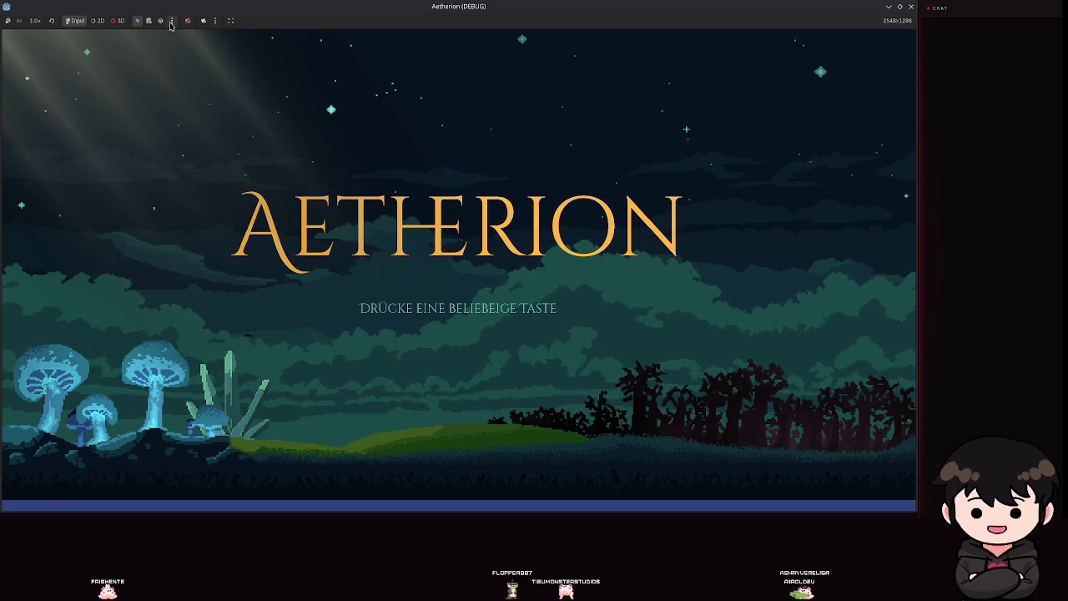
{"action": "key", "text": "F8"}
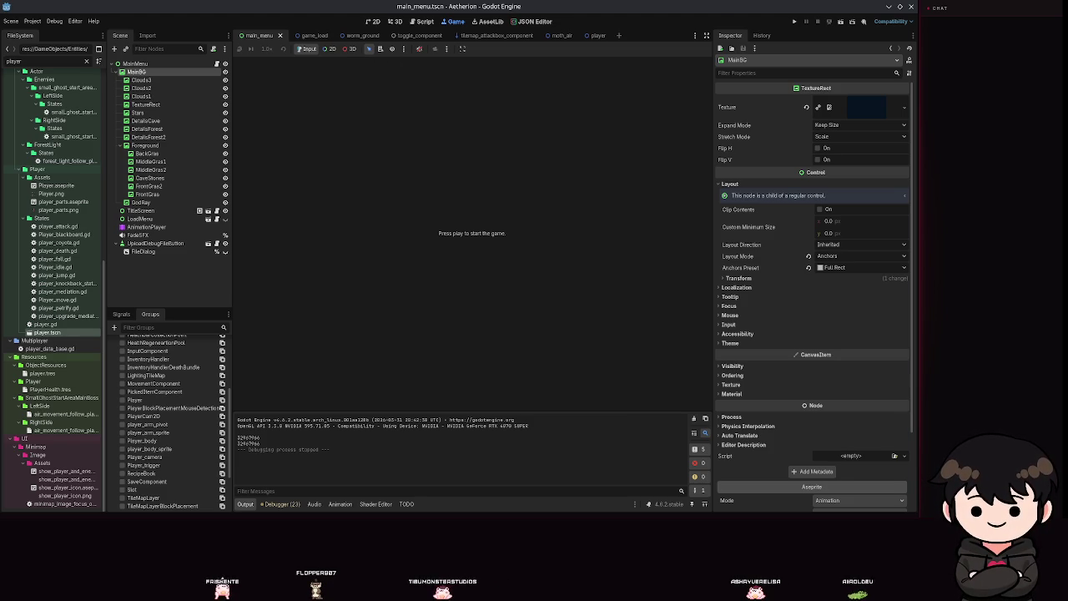
{"action": "left_click", "coordinate": [446, 49]}
{"action": "left_click", "coordinate": [403, 48]}
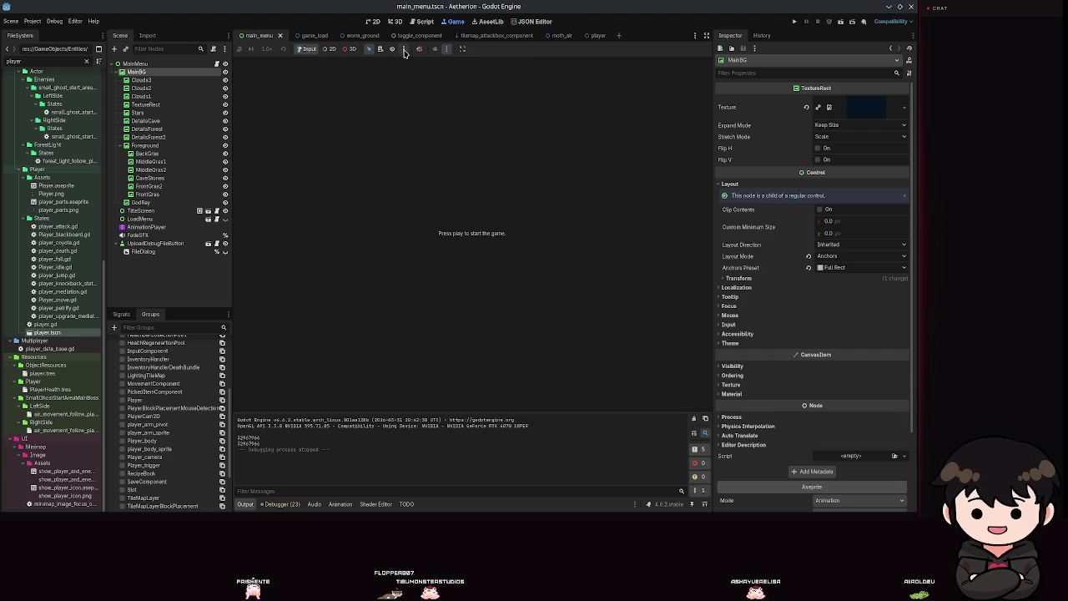
{"action": "left_click", "coordinate": [404, 48]}
{"action": "left_click", "coordinate": [519, 55]}
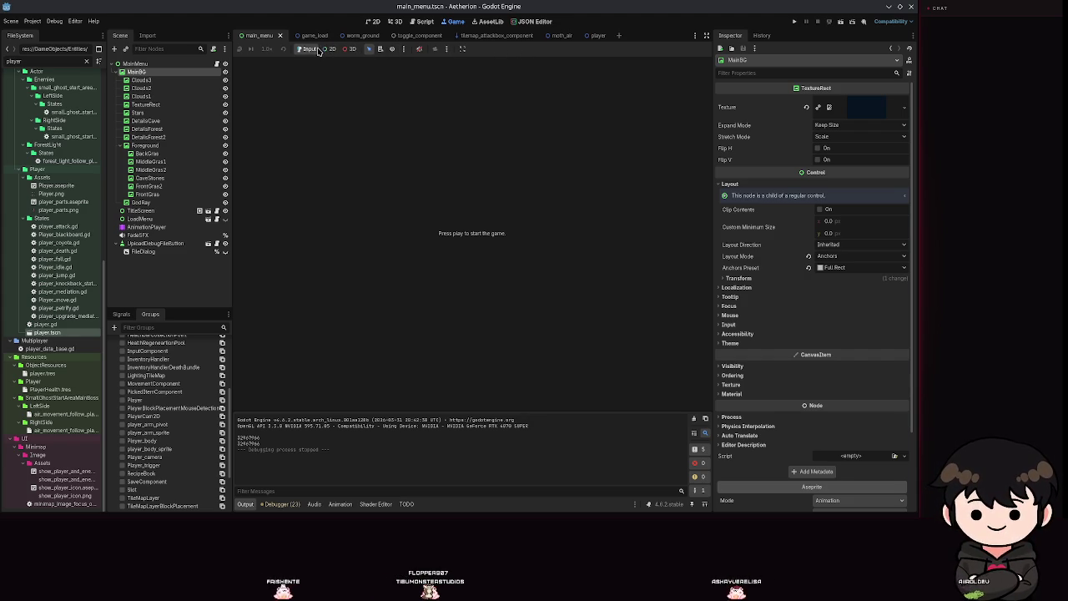
{"action": "left_click", "coordinate": [33, 21]}
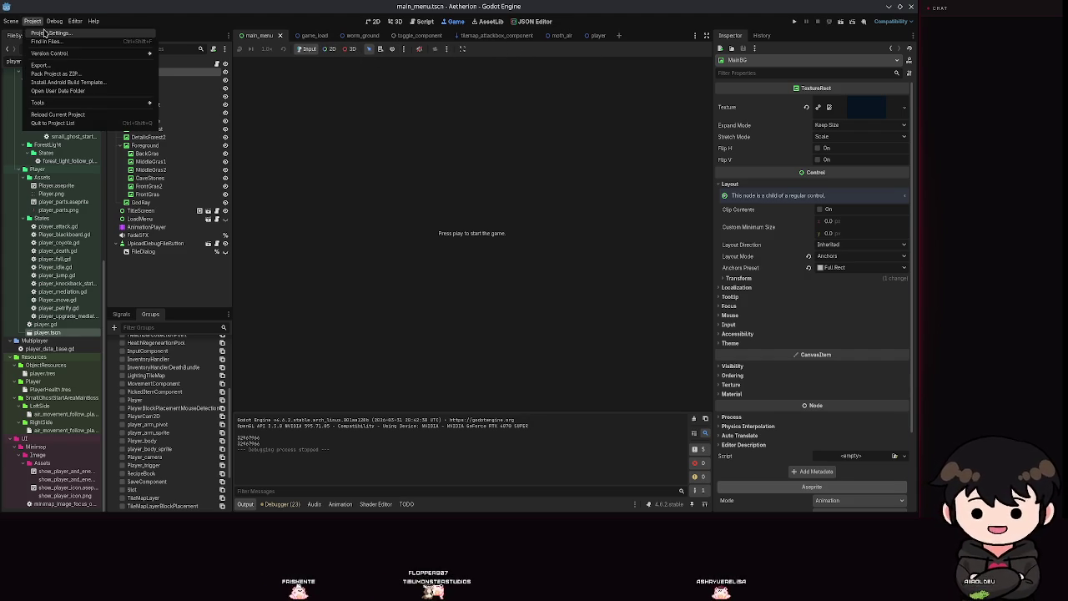
{"action": "left_click", "coordinate": [60, 68]}
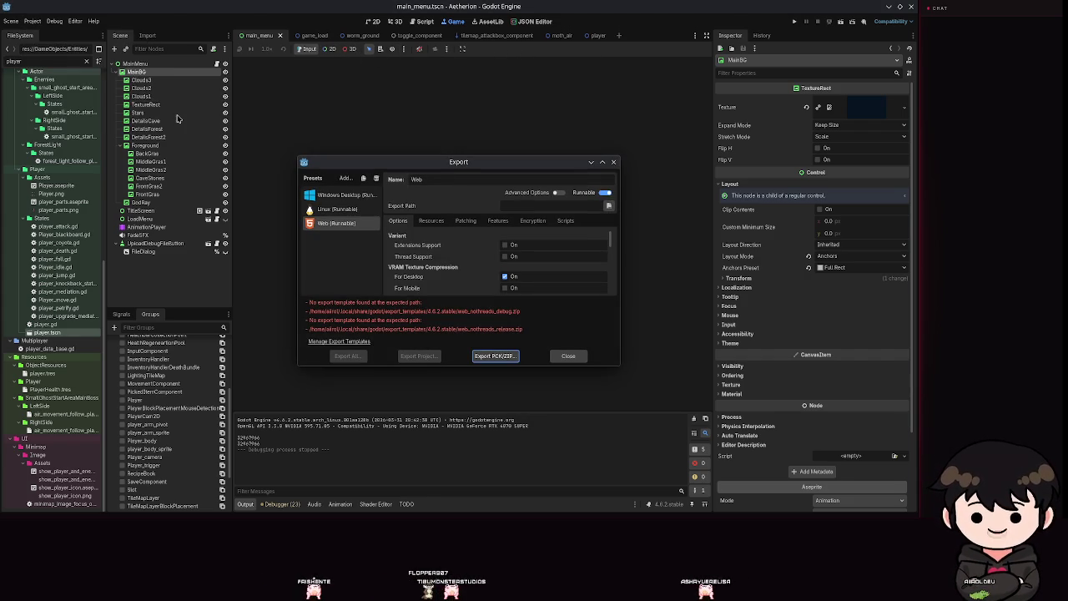
{"action": "left_click_drag", "start_coordinate": [420, 173], "coordinate": [679, 185]}
{"action": "key", "text": "Escape"}
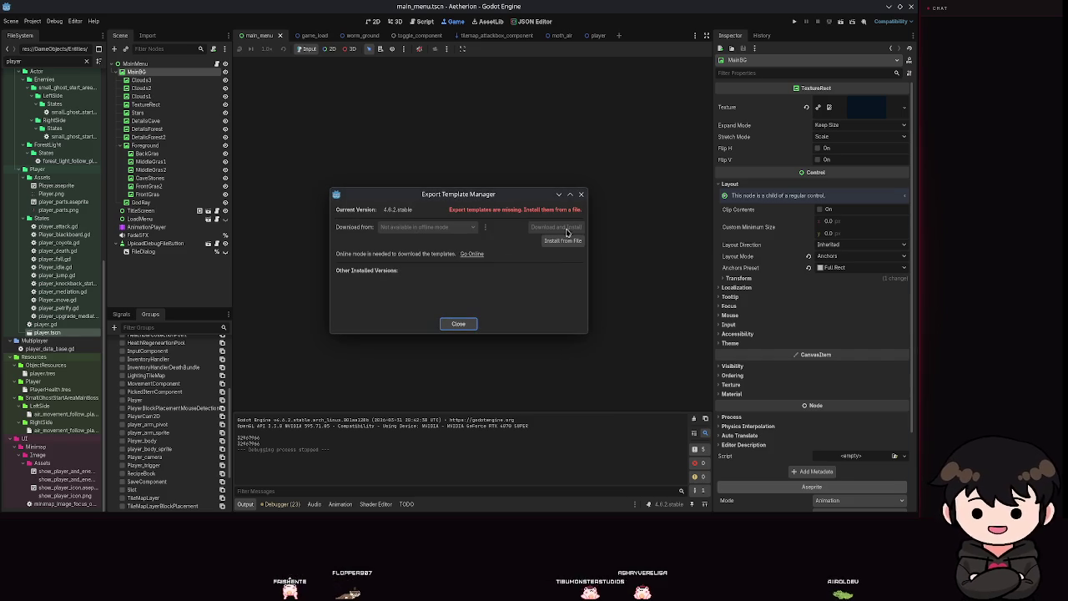
{"action": "key", "text": "Escape"}
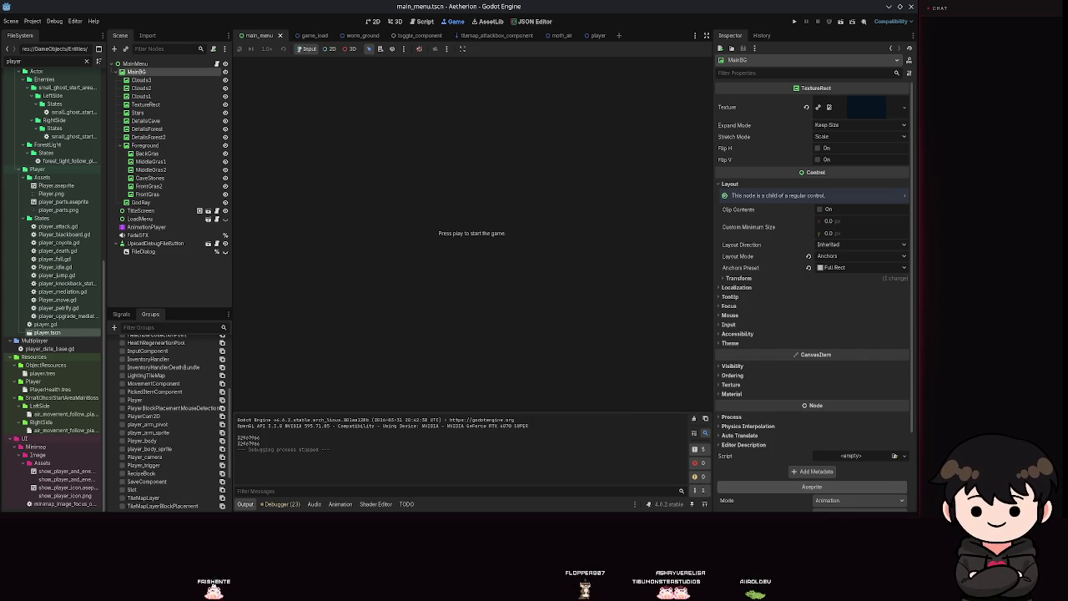
Move the template manager window aside and keep the renderer set to Compatibility
{"action": "left_click_drag", "start_coordinate": [427, 208], "coordinate": [1067, 210]}
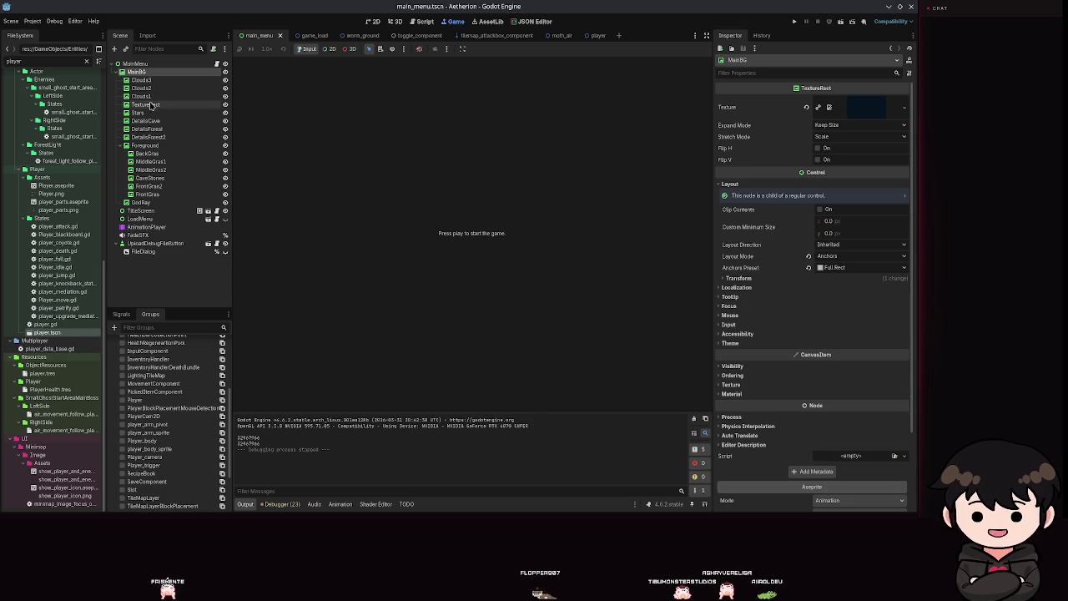
{"action": "left_click", "coordinate": [33, 21]}
{"action": "left_click", "coordinate": [50, 68]}
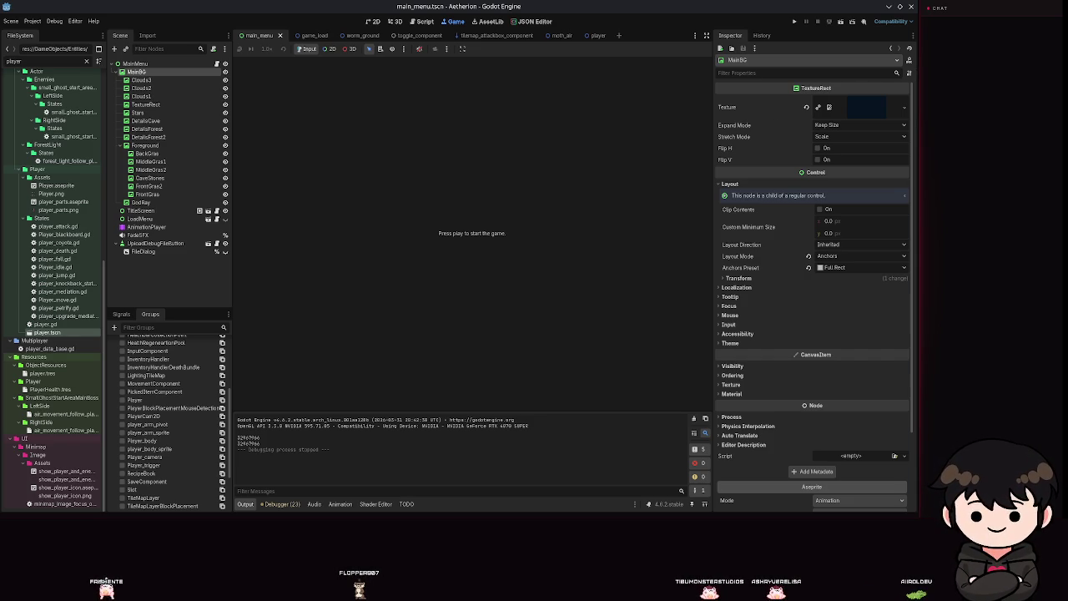
{"action": "left_click", "coordinate": [891, 22]}
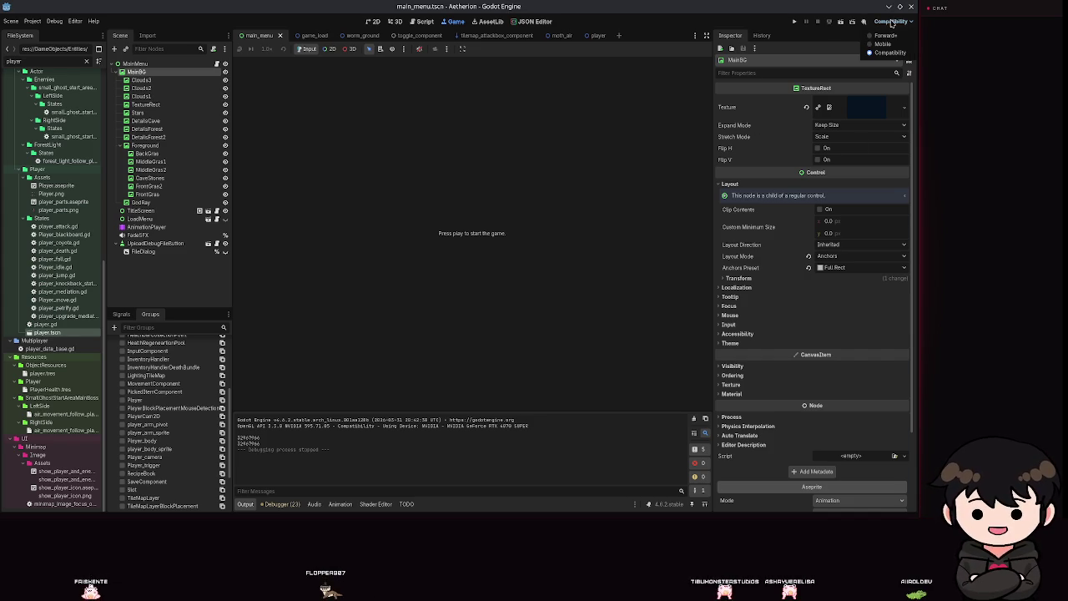
{"action": "left_click", "coordinate": [889, 52]}
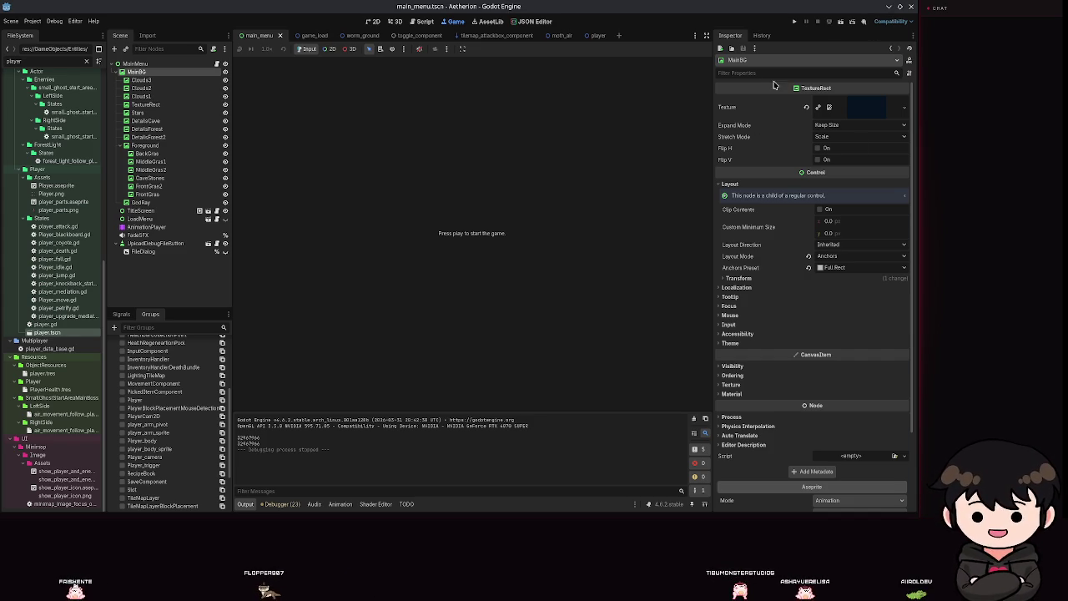
Switch to the 2D workspace and zoom around the main menu scene
{"action": "left_click", "coordinate": [372, 21]}
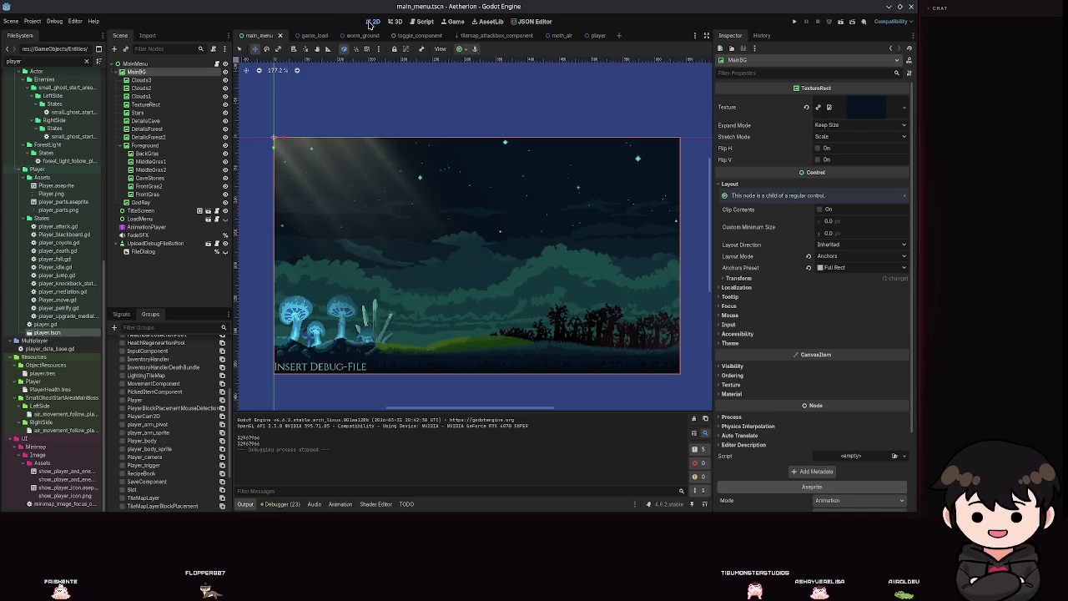
{"action": "left_click", "coordinate": [889, 22]}
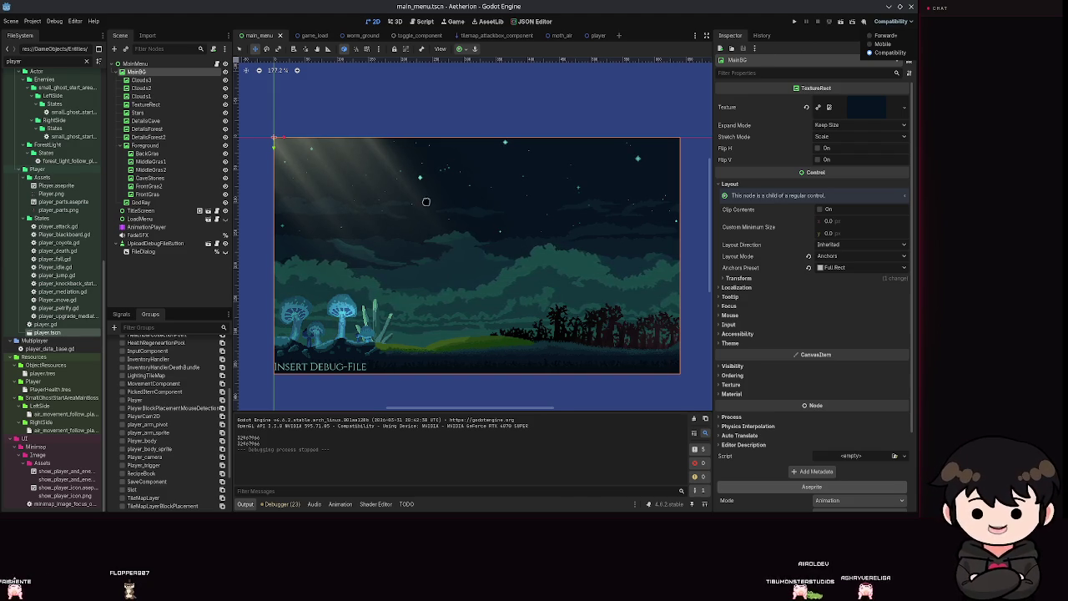
{"action": "scroll", "coordinate": [453, 236], "scroll_direction": "up", "scroll_amount": 1}
{"action": "scroll", "coordinate": [453, 225], "scroll_direction": "down", "scroll_amount": 8}
{"action": "scroll", "coordinate": [500, 200], "scroll_direction": "up", "scroll_amount": 12}
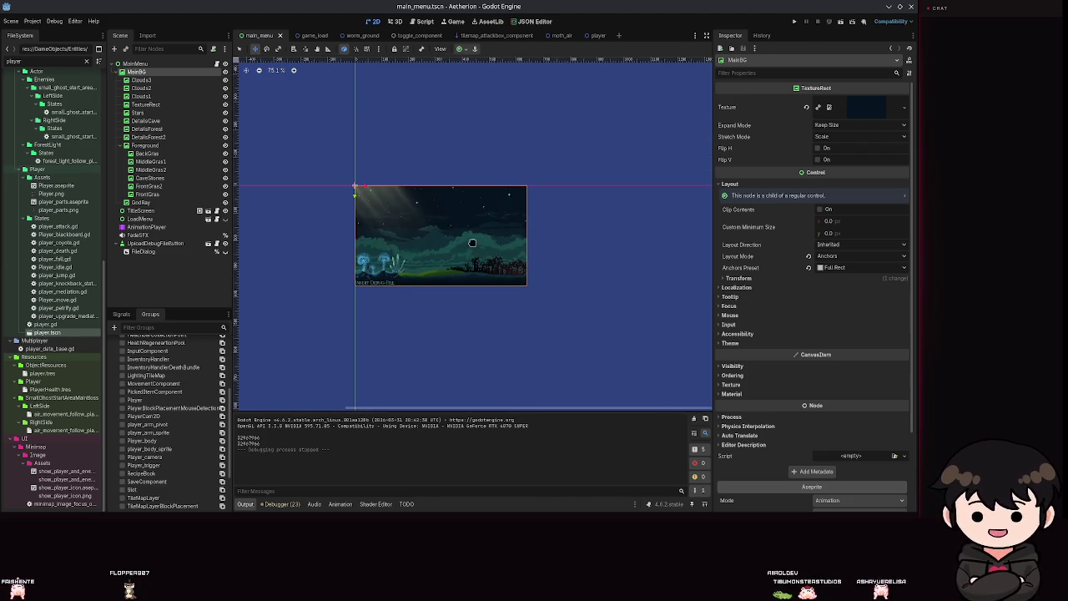
{"action": "scroll", "coordinate": [439, 228], "scroll_direction": "down", "scroll_amount": 3}
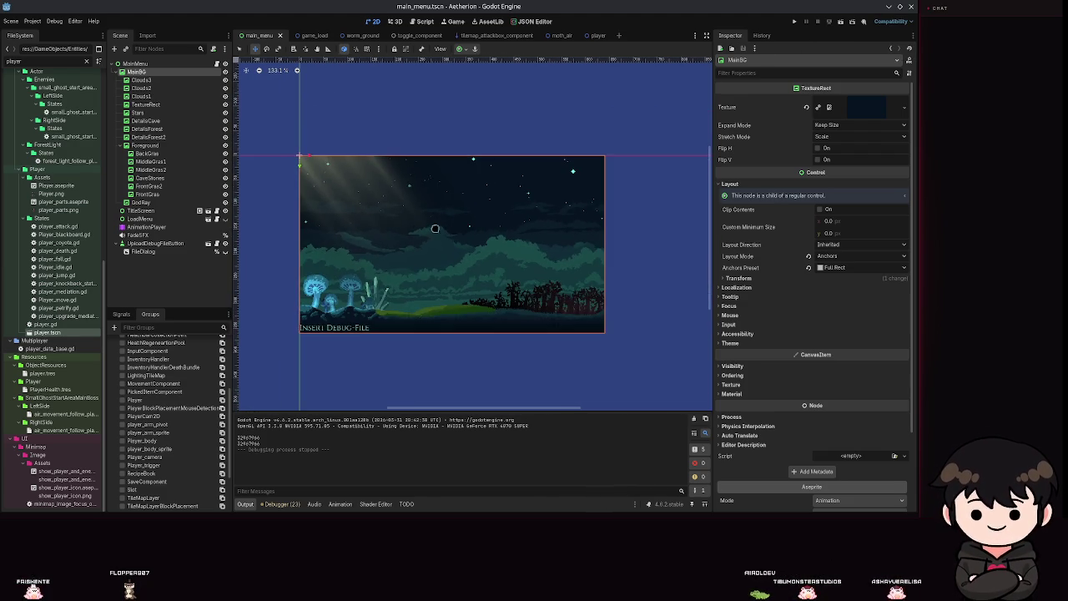
{"action": "scroll", "coordinate": [536, 250], "scroll_direction": "down", "scroll_amount": 3}
Recheck that Compatibility stays the renderer and pan the main menu backdrop left
{"action": "left_click", "coordinate": [889, 28]}
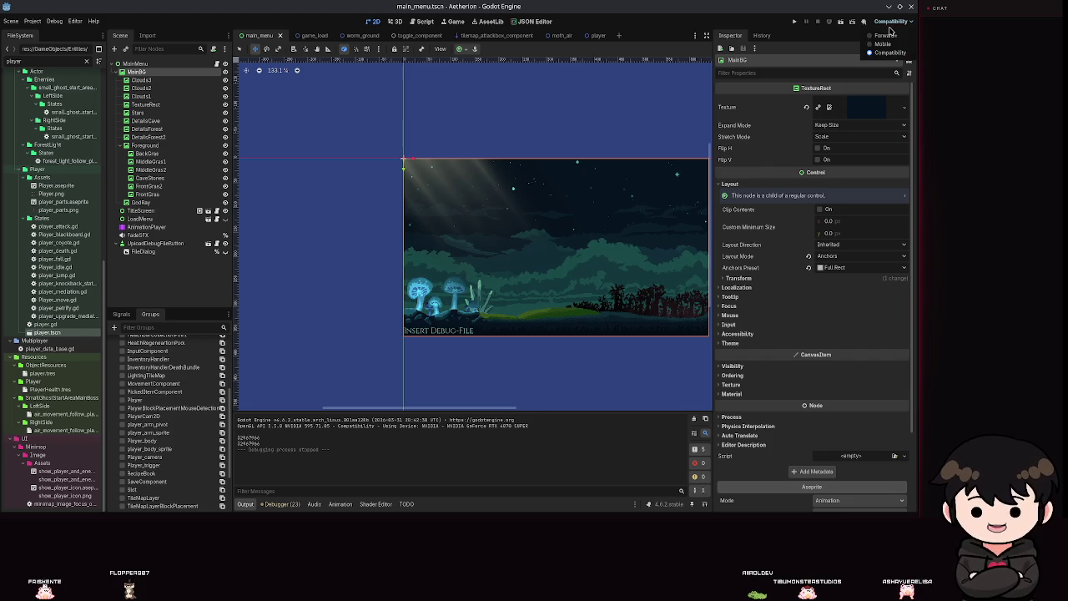
{"action": "left_click", "coordinate": [890, 25]}
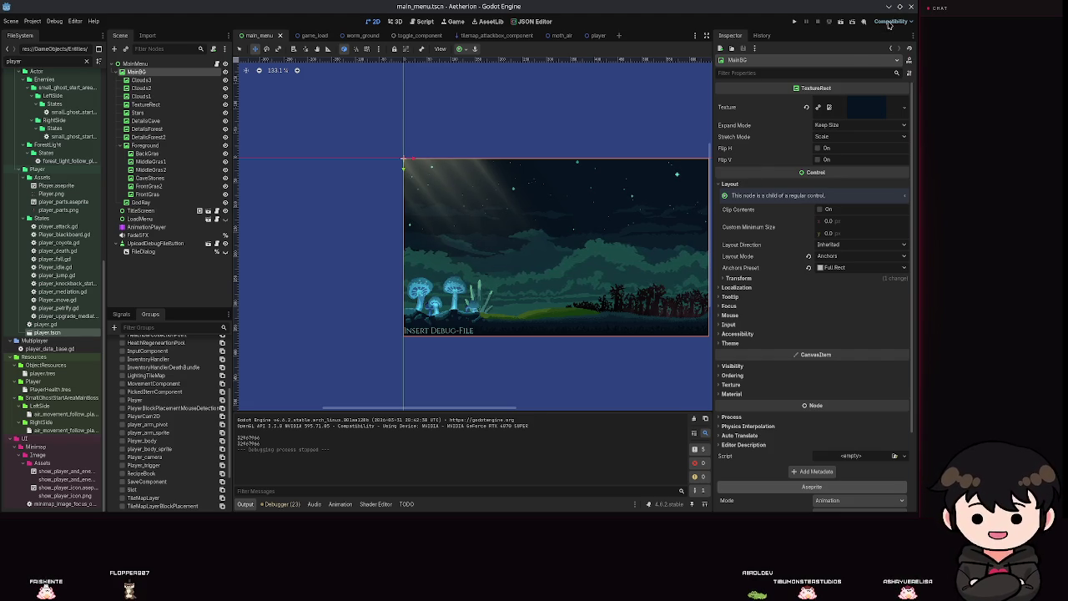
{"action": "left_click_drag", "start_coordinate": [586, 181], "coordinate": [484, 224]}
{"action": "scroll", "coordinate": [484, 224], "scroll_direction": "down", "scroll_amount": 1}
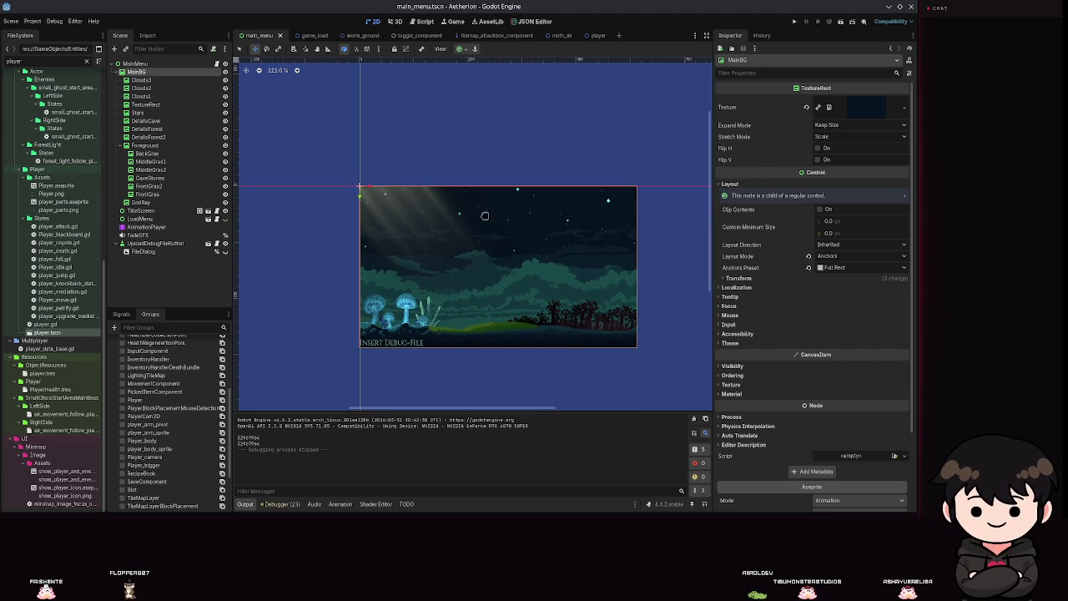
{"action": "left_click", "coordinate": [33, 21]}
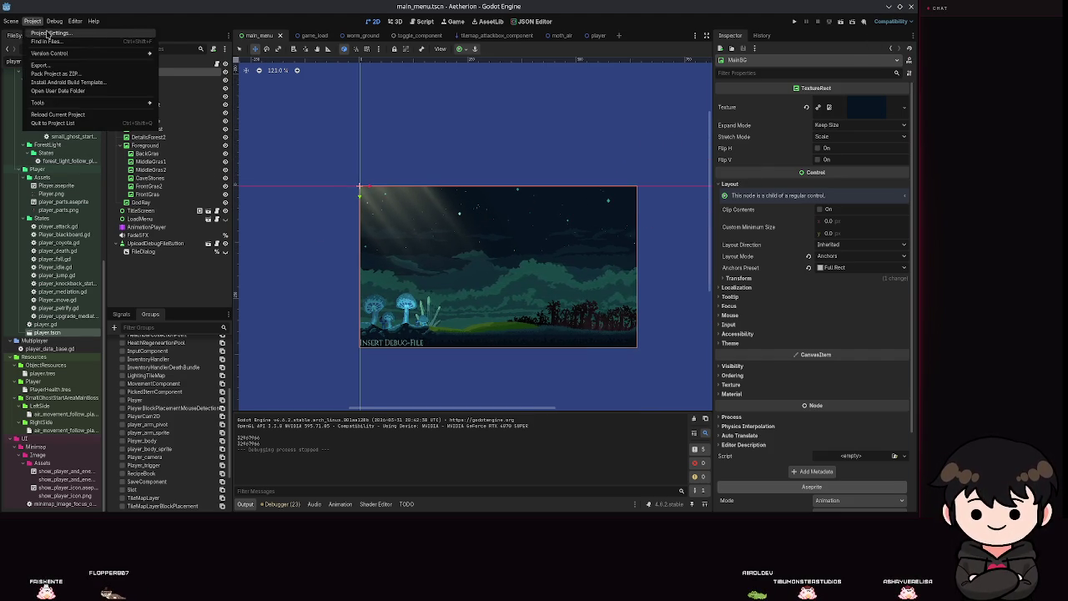
Keep the window's initial position at Center of Primary Screen, close Project Settings, and launch the game
{"action": "left_click", "coordinate": [50, 30]}
{"action": "scroll", "coordinate": [445, 317], "scroll_direction": "down", "scroll_amount": 1}
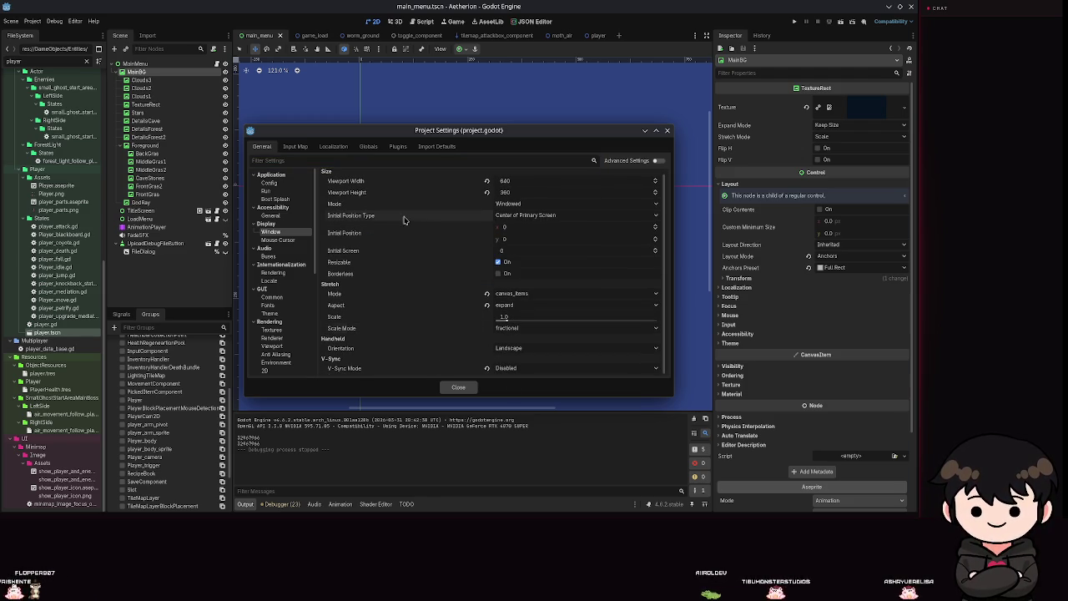
{"action": "left_click", "coordinate": [525, 216]}
{"action": "left_click", "coordinate": [525, 218]}
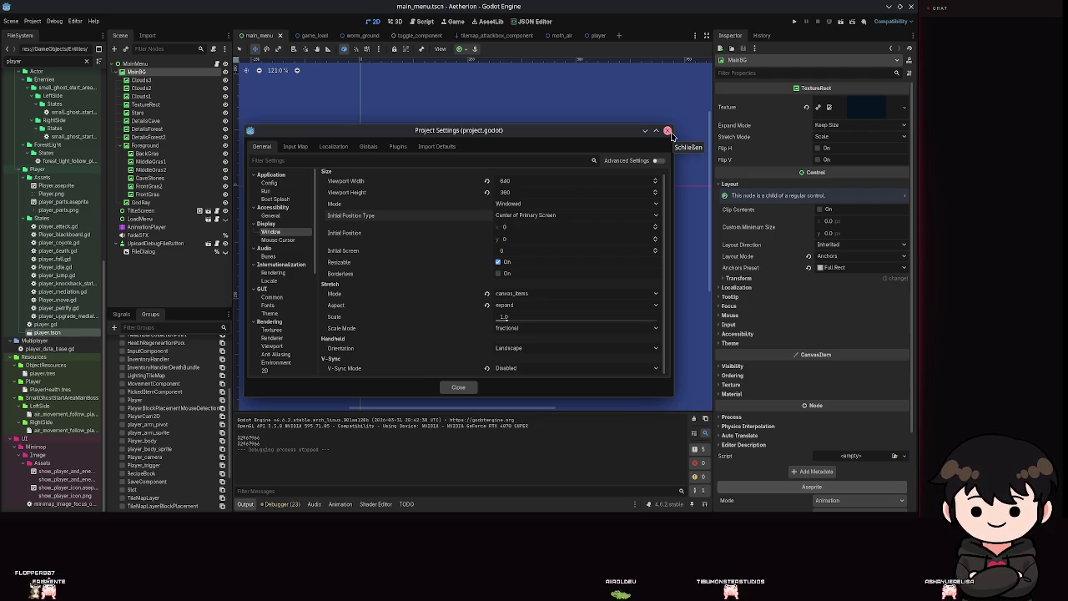
{"action": "left_click", "coordinate": [668, 131]}
{"action": "left_click", "coordinate": [793, 22]}
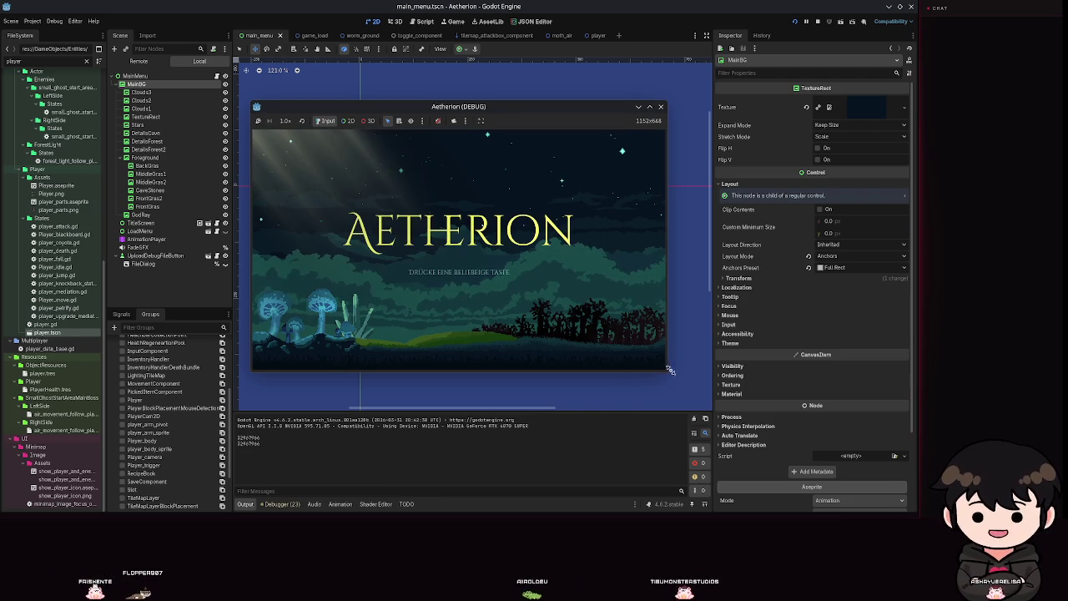
Enlarge the game window, then stop and relaunch the game twice with F8 and F5
{"action": "left_click_drag", "start_coordinate": [666, 373], "coordinate": [734, 441]}
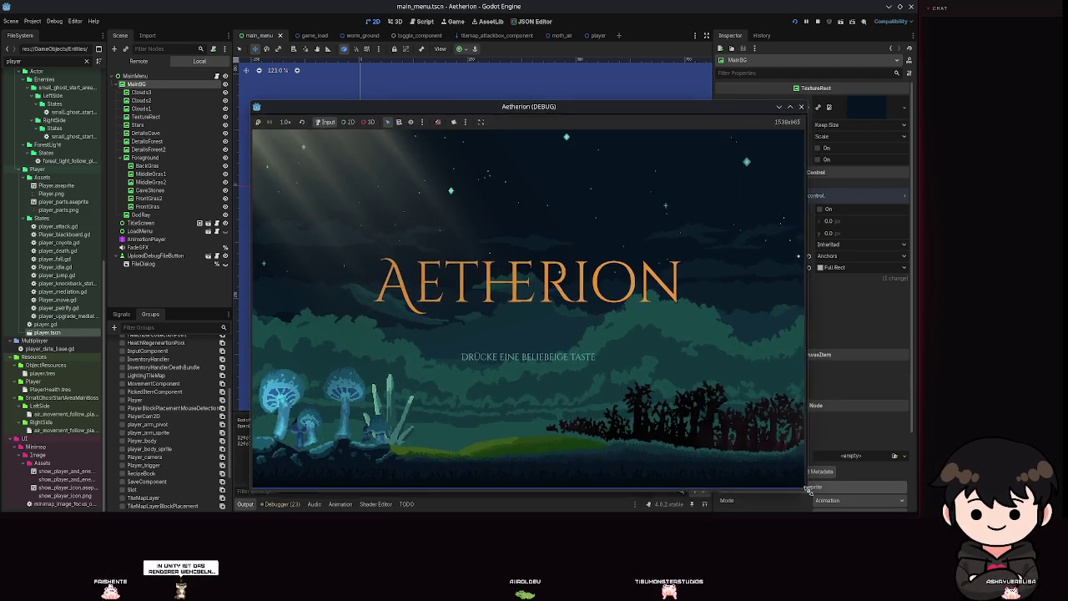
{"action": "key", "text": "F8"}
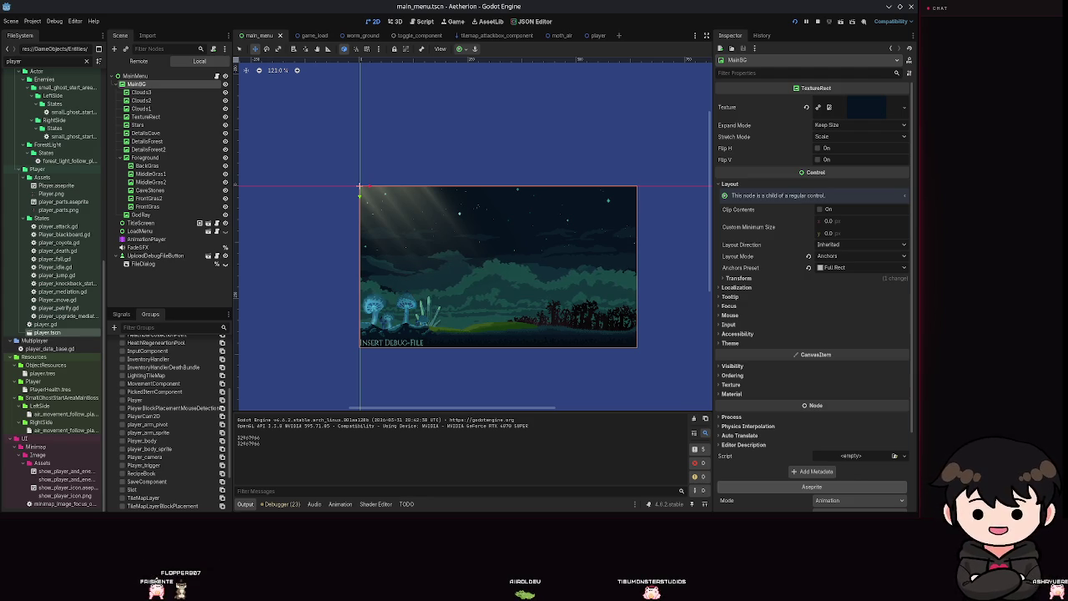
{"action": "key", "text": "F5"}
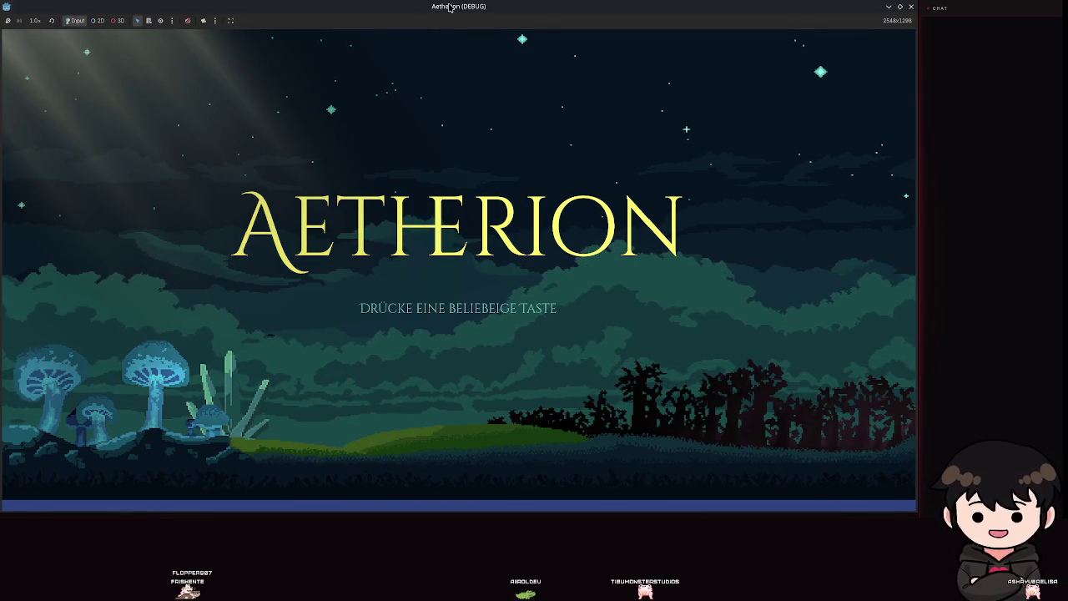
{"action": "key", "text": "F8"}
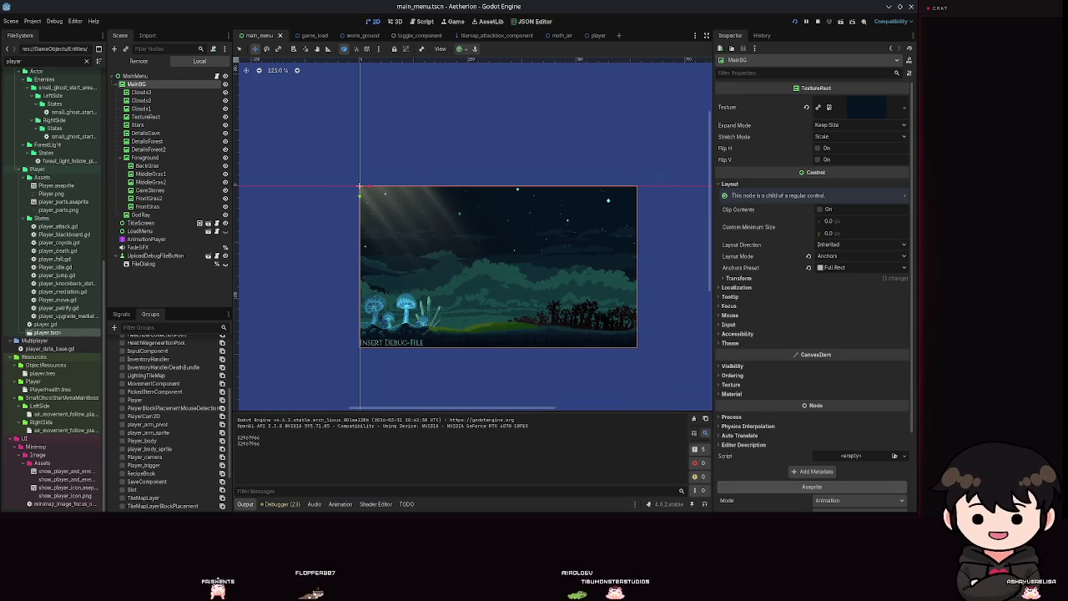
{"action": "key", "text": "F5"}
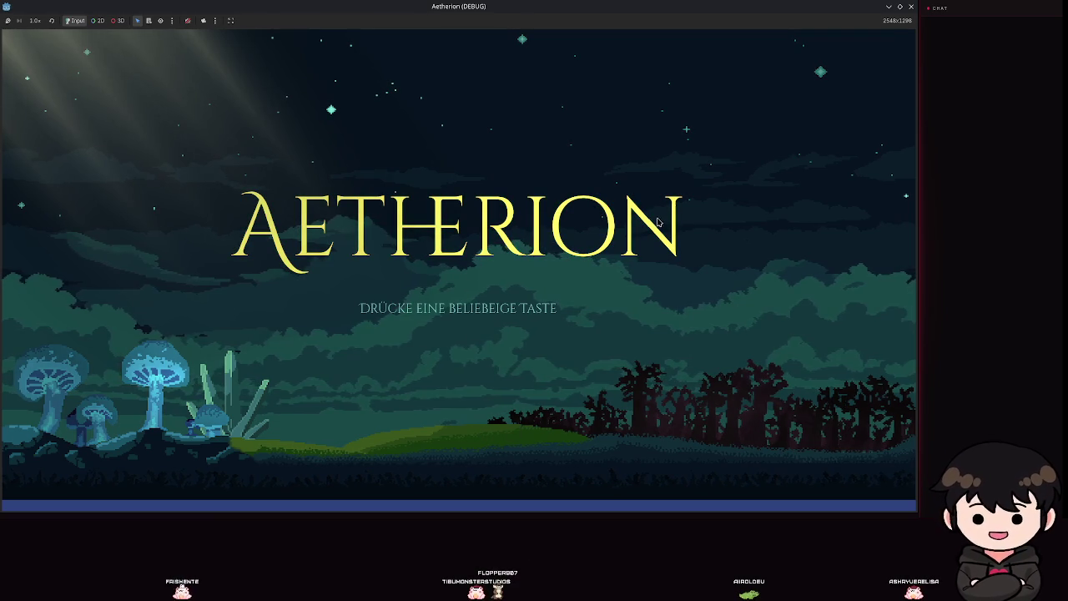
Shrink the game window to a floating size, maximize it again, then close it
{"action": "mouse_move", "coordinate": [643, 14]}
{"action": "left_mouse_down"}
{"action": "mouse_move", "coordinate": [717, 242]}
{"action": "mouse_move", "coordinate": [709, 159]}
{"action": "mouse_move", "coordinate": [636, 223]}
{"action": "mouse_move", "coordinate": [624, 339]}
{"action": "mouse_move", "coordinate": [610, 198]}
{"action": "mouse_move", "coordinate": [577, 373]}
{"action": "mouse_move", "coordinate": [542, 177]}
{"action": "mouse_move", "coordinate": [573, 194]}
{"action": "mouse_move", "coordinate": [601, 315]}
{"action": "mouse_move", "coordinate": [550, 181]}
{"action": "mouse_move", "coordinate": [500, 177]}
{"action": "mouse_move", "coordinate": [490, 43]}
{"action": "mouse_move", "coordinate": [487, 420]}
{"action": "mouse_move", "coordinate": [527, 428]}
{"action": "mouse_move", "coordinate": [556, 81]}
{"action": "mouse_move", "coordinate": [565, 243]}
{"action": "mouse_move", "coordinate": [564, 78]}
{"action": "mouse_move", "coordinate": [571, 105]}
{"action": "mouse_move", "coordinate": [1067, 93]}
{"action": "left_mouse_up"}
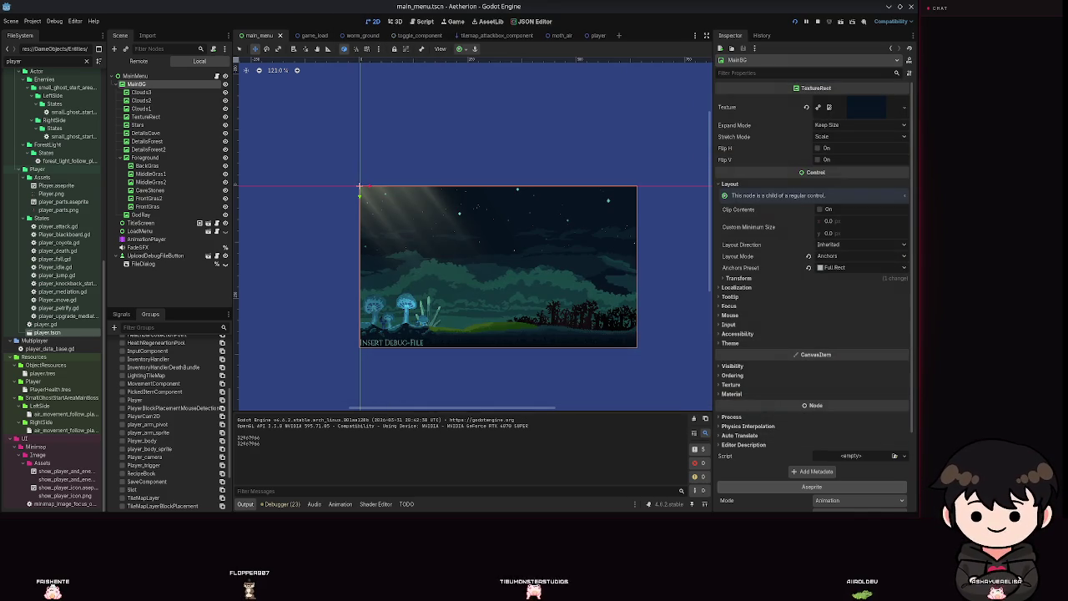
{"action": "mouse_move", "coordinate": [1067, 10]}
{"action": "left_mouse_down"}
{"action": "mouse_move", "coordinate": [894, 10]}
{"action": "mouse_move", "coordinate": [369, 147]}
{"action": "mouse_move", "coordinate": [393, 147]}
{"action": "left_mouse_up"}
{"action": "double_click", "coordinate": [393, 148]}
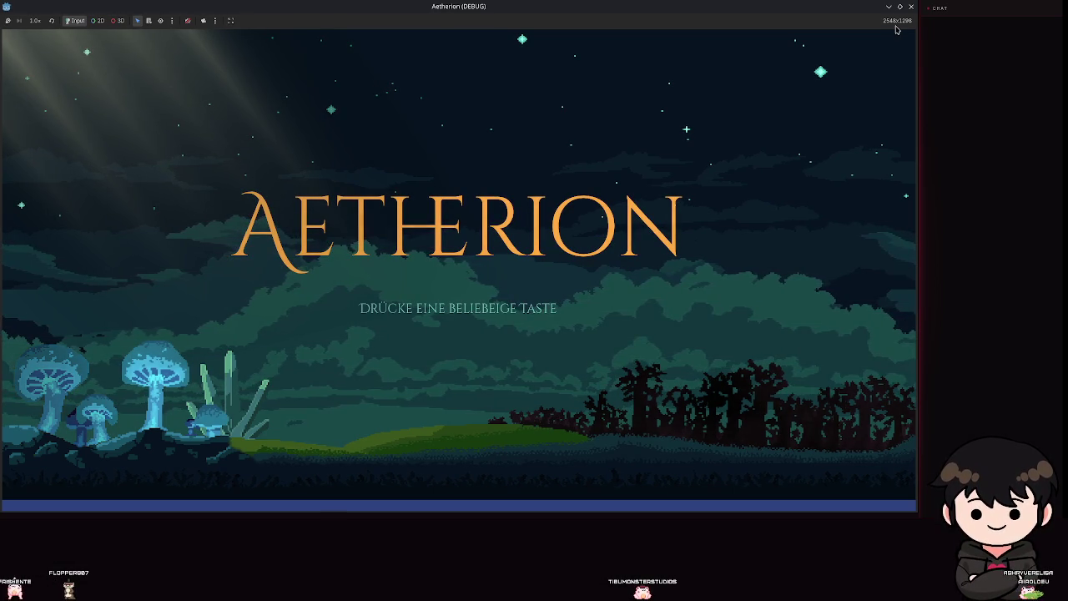
{"action": "left_click", "coordinate": [911, 7]}
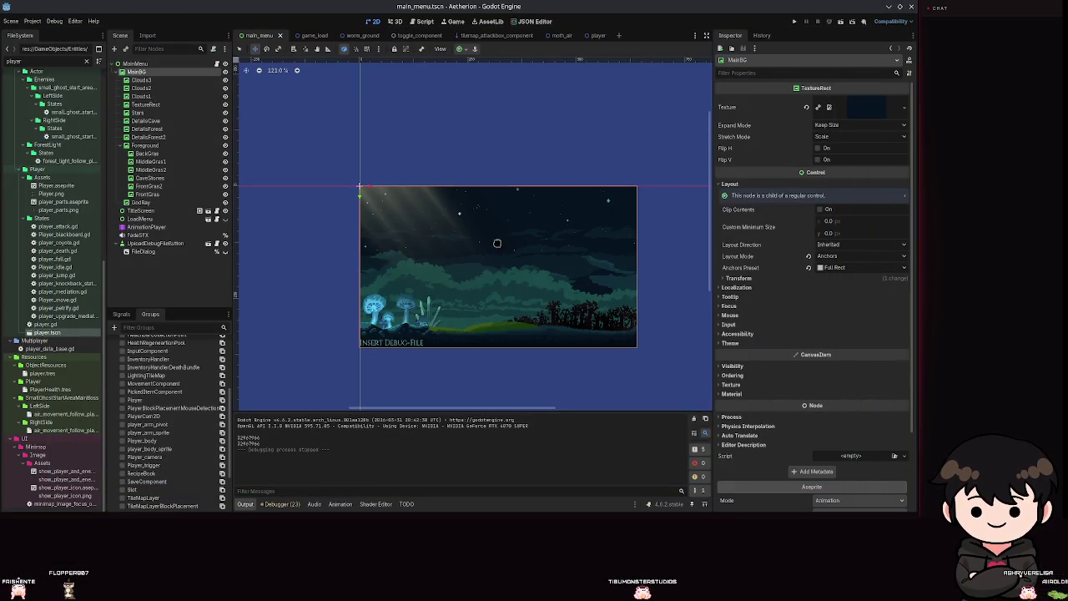
{"action": "scroll", "coordinate": [290, 230], "scroll_direction": "left", "scroll_amount": 5}
{"action": "scroll", "coordinate": [423, 259], "scroll_direction": "down", "scroll_amount": 3}
Save the main_menu scene, then switch to the player and worm_ground scene tabs
{"action": "key", "text": "ctrl+s"}
{"action": "left_click", "coordinate": [592, 35]}
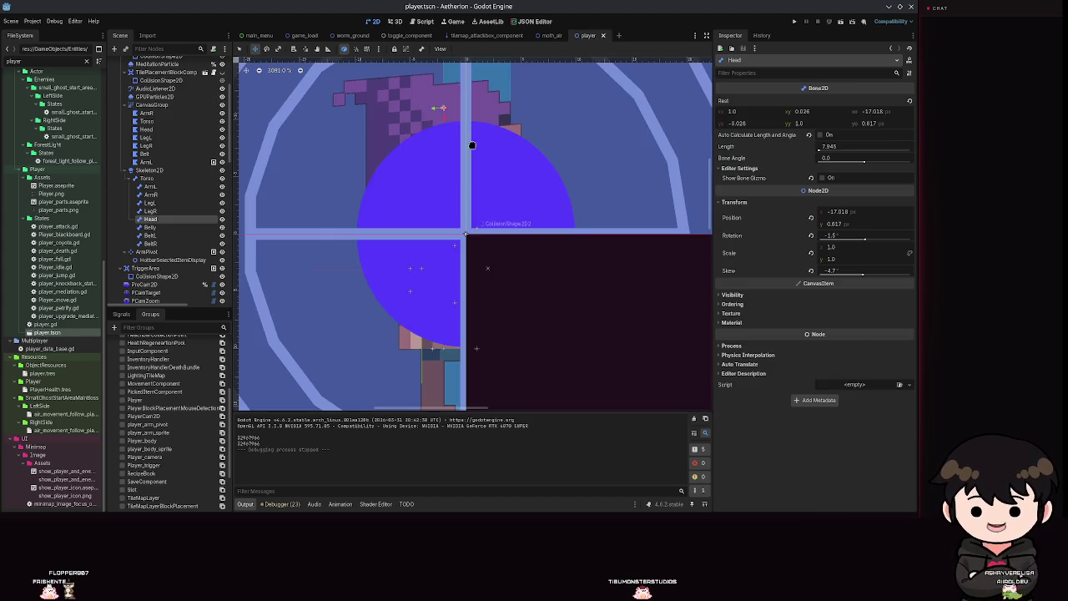
{"action": "scroll", "coordinate": [421, 197], "scroll_direction": "down", "scroll_amount": 6}
{"action": "scroll", "coordinate": [149, 203], "scroll_direction": "up", "scroll_amount": 3}
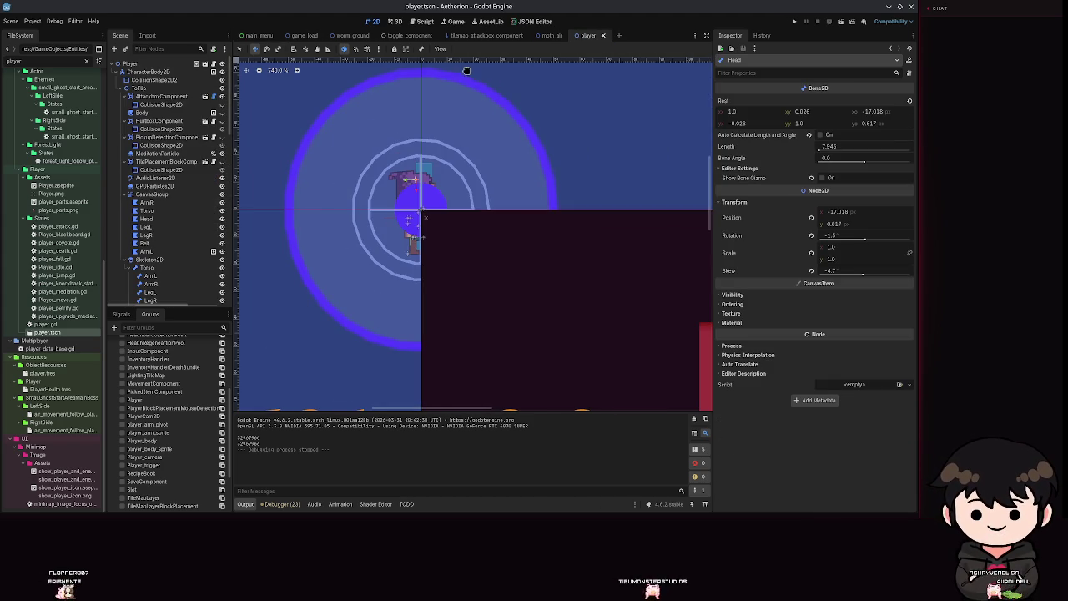
{"action": "left_click", "coordinate": [352, 35]}
{"action": "scroll", "coordinate": [514, 184], "scroll_direction": "up", "scroll_amount": 6}
{"action": "scroll", "coordinate": [196, 210], "scroll_direction": "up", "scroll_amount": 3}
{"action": "scroll", "coordinate": [197, 209], "scroll_direction": "up", "scroll_amount": 8}
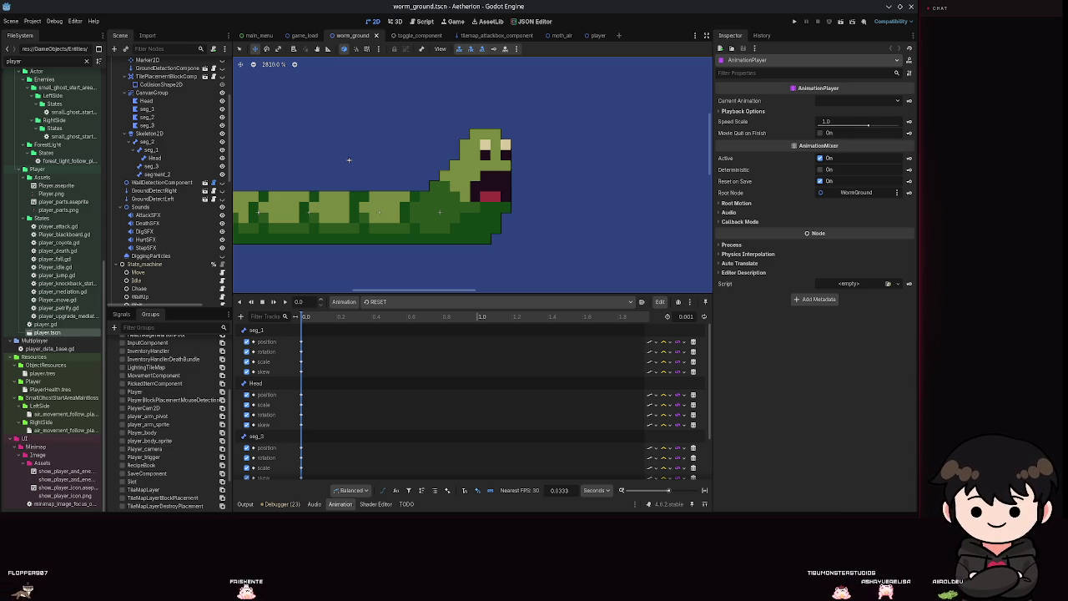
Show invisible_component.gd in the script editor and place the caret in its code
{"action": "left_click", "coordinate": [422, 21]}
{"action": "scroll", "coordinate": [467, 183], "scroll_direction": "down", "scroll_amount": 3}
{"action": "left_click", "coordinate": [476, 266]}
{"action": "scroll", "coordinate": [476, 264], "scroll_direction": "down", "scroll_amount": 3}
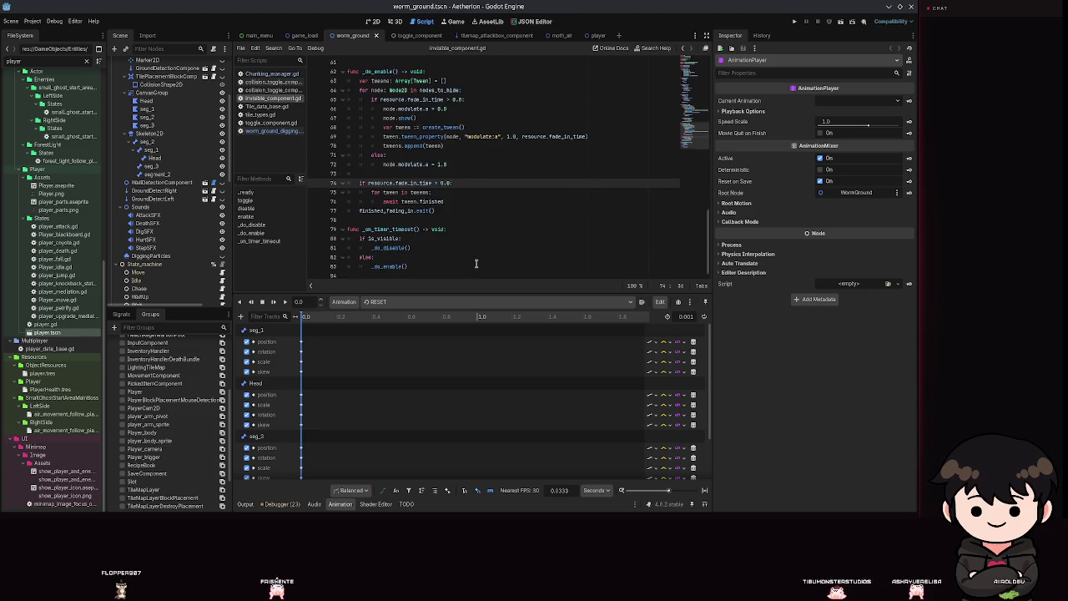
Paste the C# slope-speed code below the _on_timer_timeout function
{"action": "left_click", "coordinate": [472, 272]}
{"action": "key", "text": "ctrl+v"}
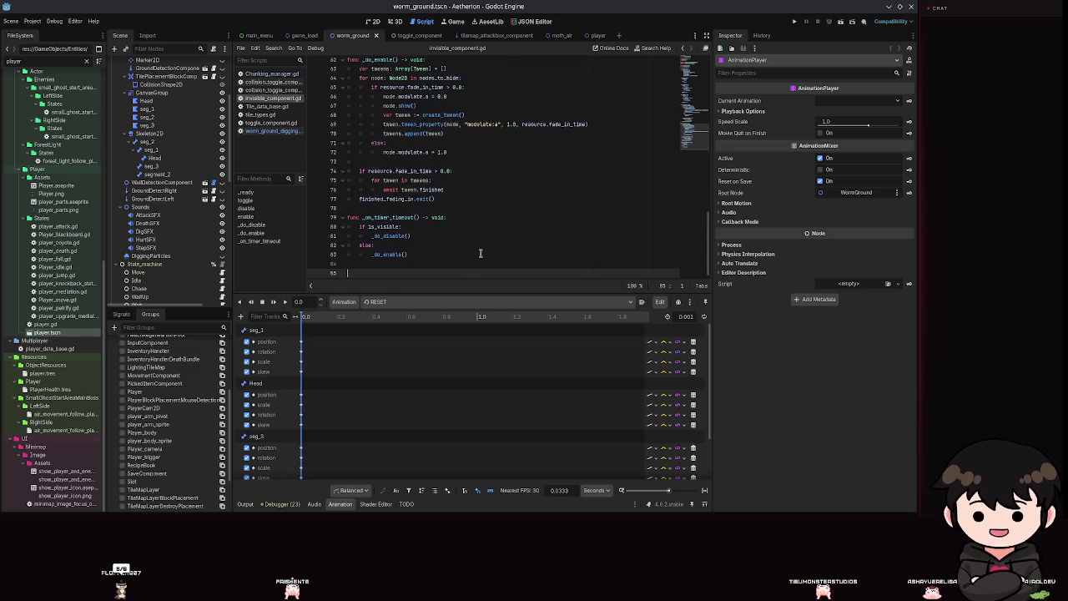
{"action": "scroll", "coordinate": [365, 212], "scroll_direction": "left", "scroll_amount": 5}
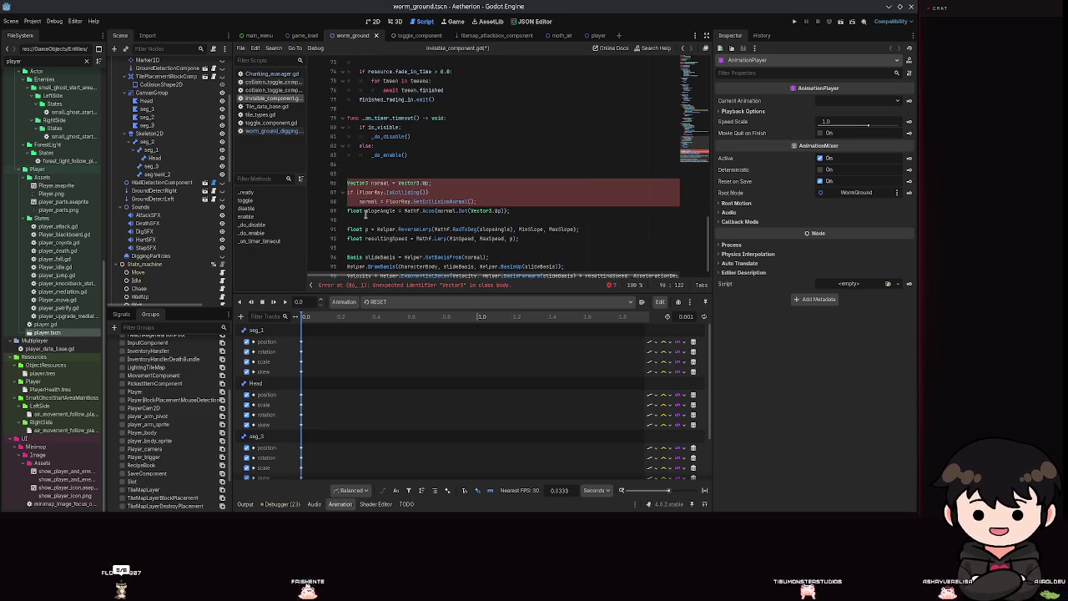
{"action": "scroll", "coordinate": [394, 174], "scroll_direction": "down", "scroll_amount": 1}
Select parts of line 86 and the following if line to review the pasted code
{"action": "left_click", "coordinate": [413, 165]}
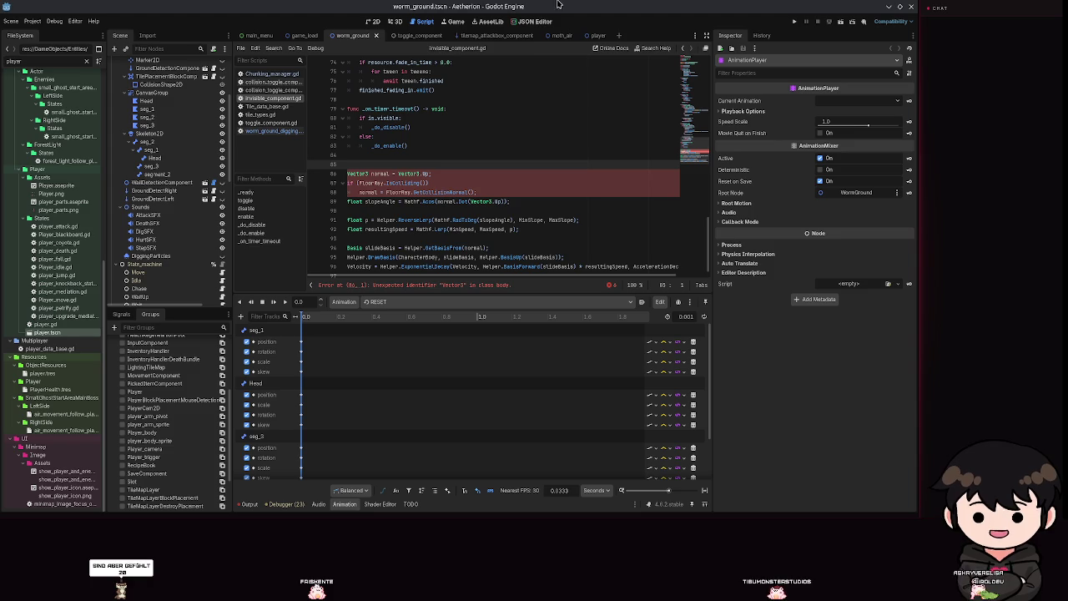
{"action": "left_click", "coordinate": [437, 173]}
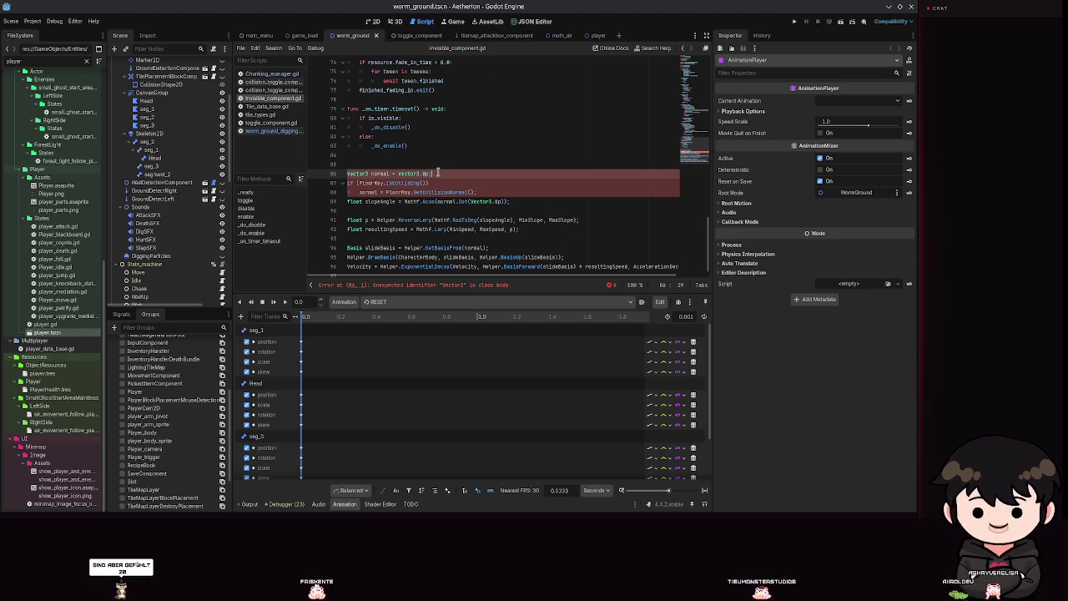
{"action": "left_click", "coordinate": [385, 173], "text": "shift"}
{"action": "left_click", "coordinate": [362, 173], "text": "shift"}
{"action": "left_click", "coordinate": [387, 180], "text": "shift"}
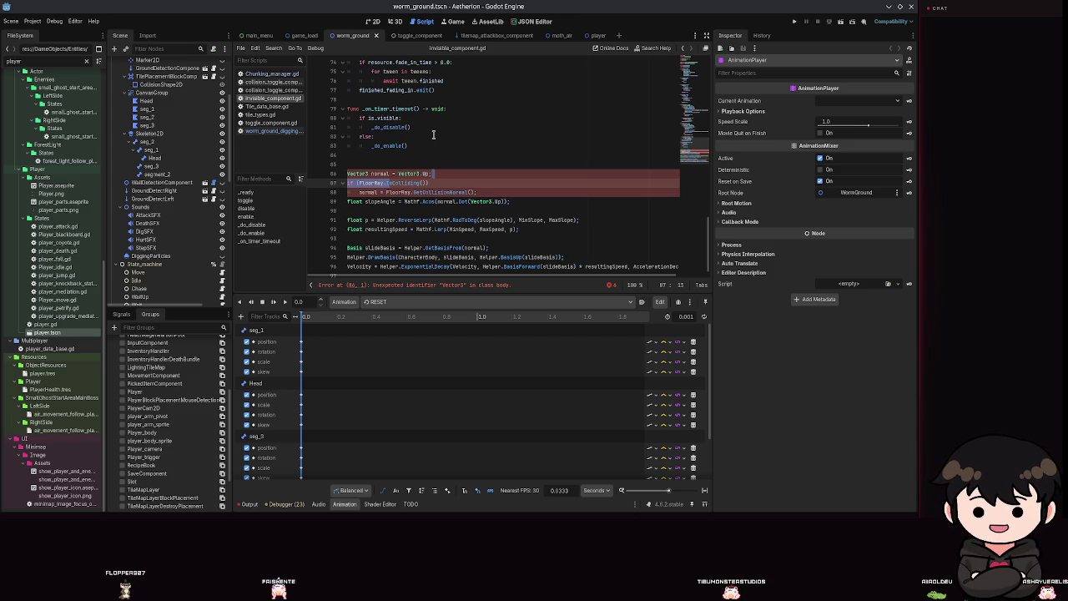
{"action": "left_click", "coordinate": [457, 171]}
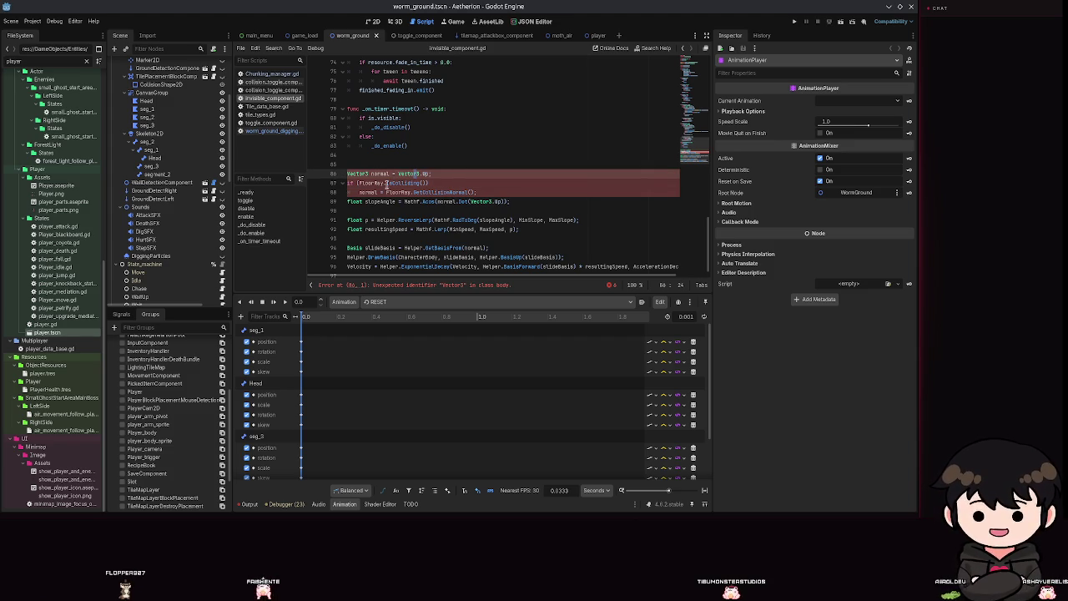
Select normal = Vector3.Up;, the FloorRay.IsColliding() line, and the slopeAngle calculation
{"action": "left_click_drag", "start_coordinate": [431, 173], "coordinate": [371, 174]}
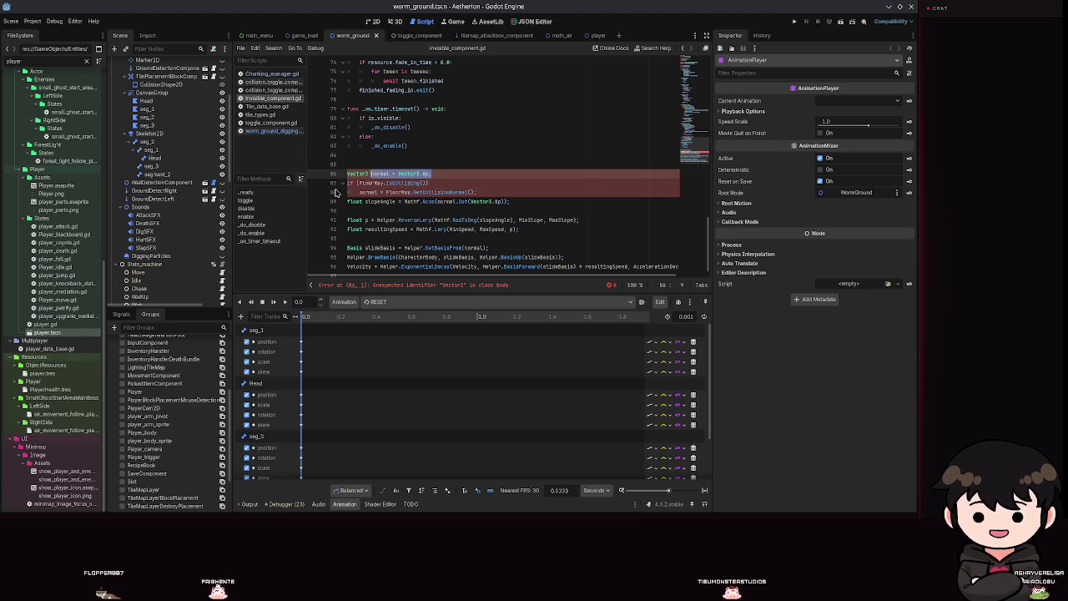
{"action": "left_click_drag", "start_coordinate": [429, 183], "coordinate": [332, 183]}
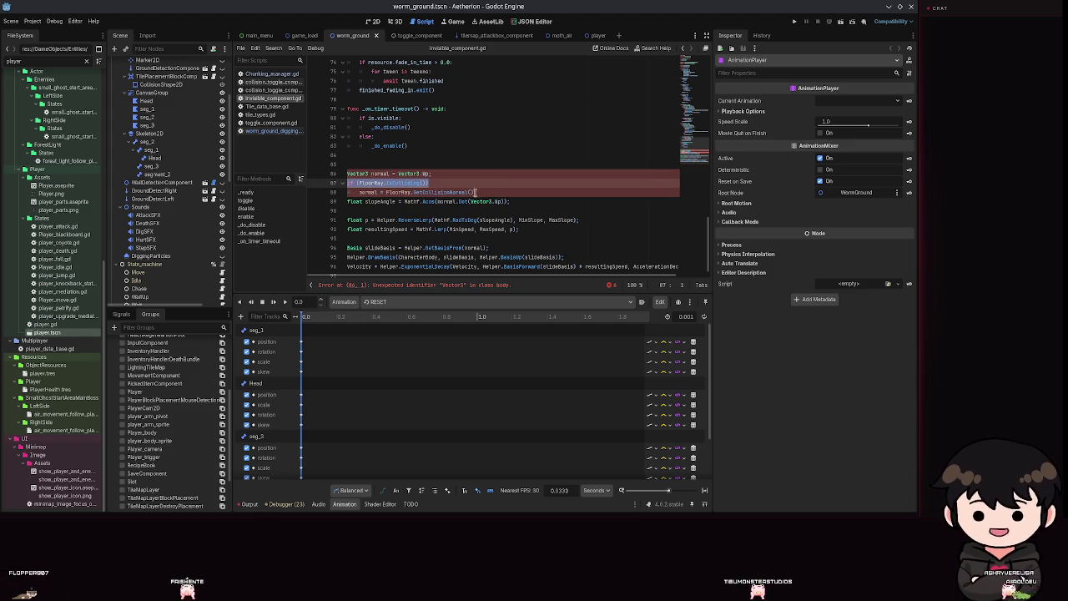
{"action": "left_click", "coordinate": [457, 191]}
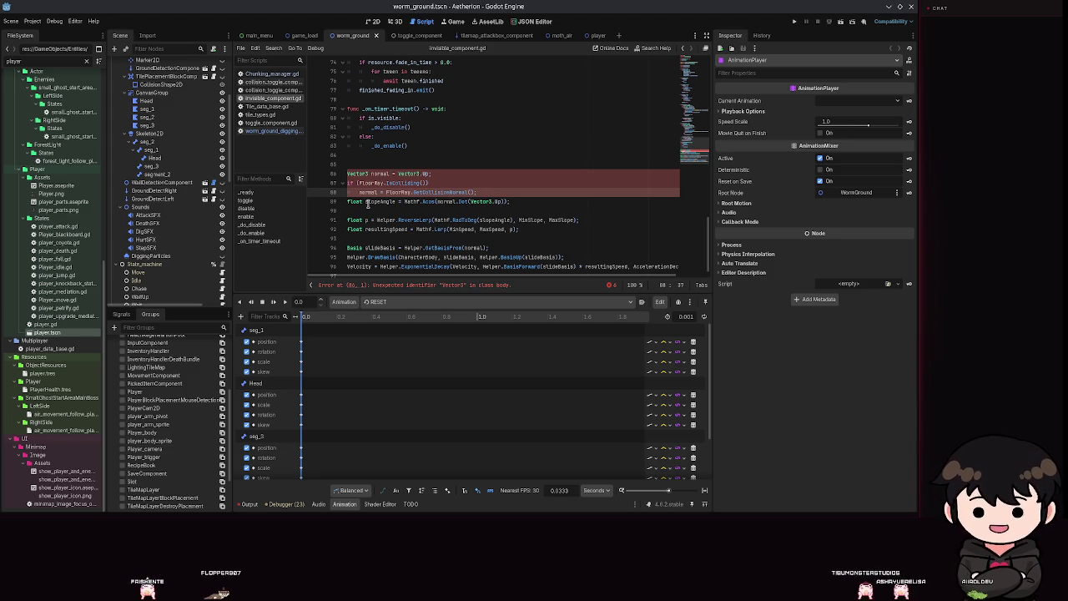
{"action": "mouse_move", "coordinate": [368, 203]}
{"action": "left_mouse_down"}
{"action": "mouse_move", "coordinate": [501, 205]}
{"action": "mouse_move", "coordinate": [477, 212]}
{"action": "mouse_move", "coordinate": [527, 202]}
{"action": "left_mouse_up"}
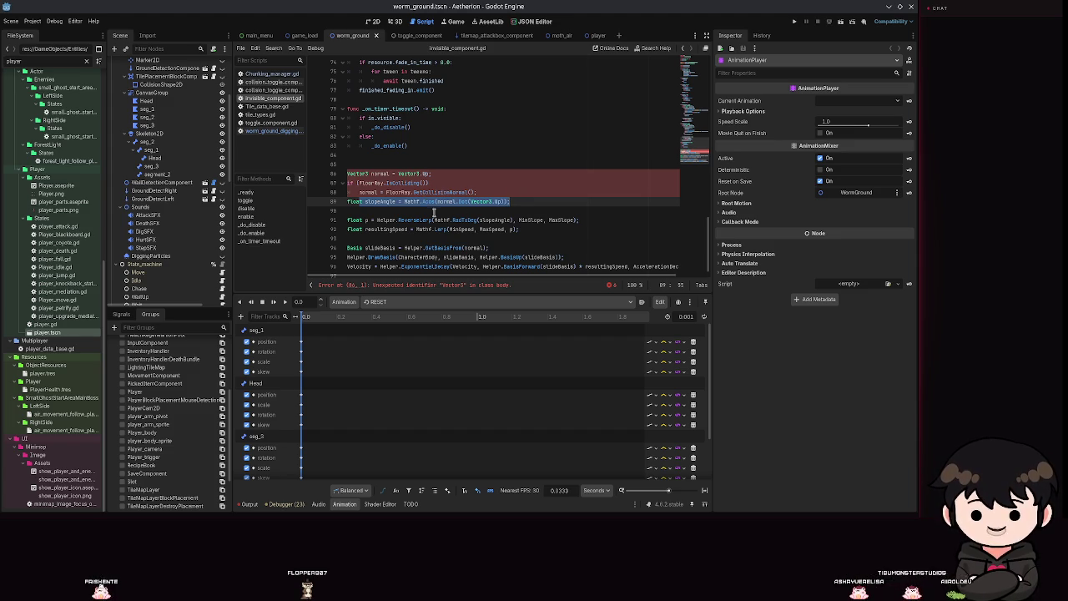
{"action": "left_click", "coordinate": [432, 201]}
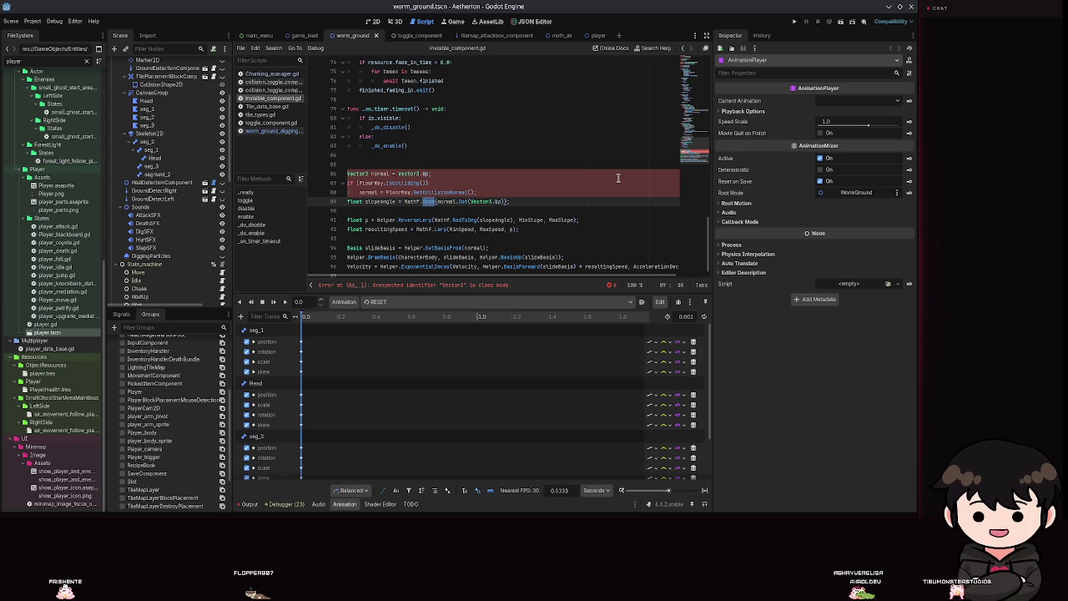
{"action": "left_click", "coordinate": [460, 202]}
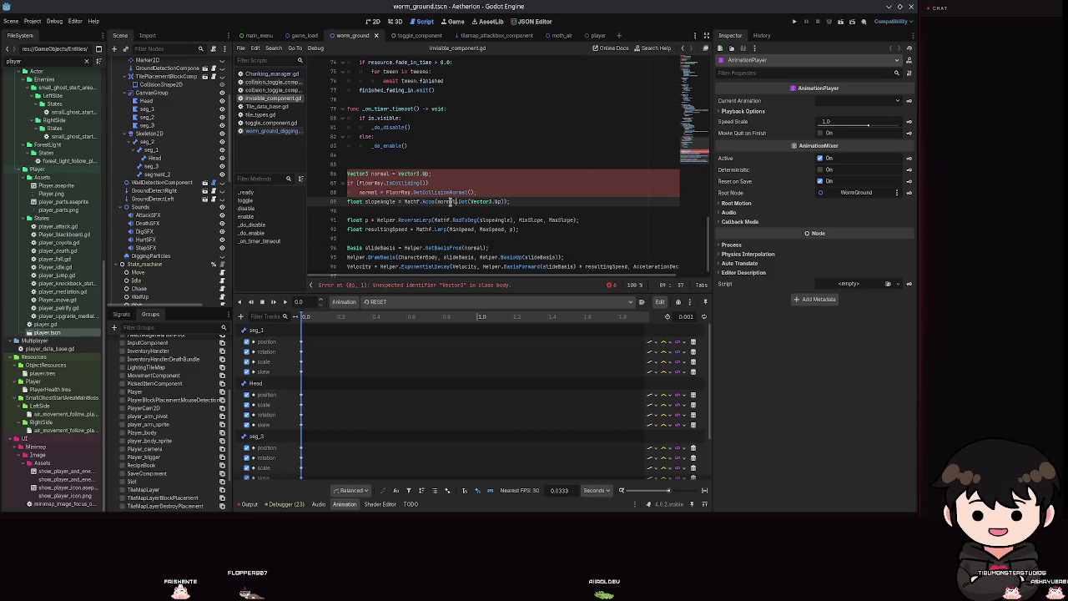
{"action": "double_click", "coordinate": [368, 192]}
{"action": "left_click", "coordinate": [431, 174]}
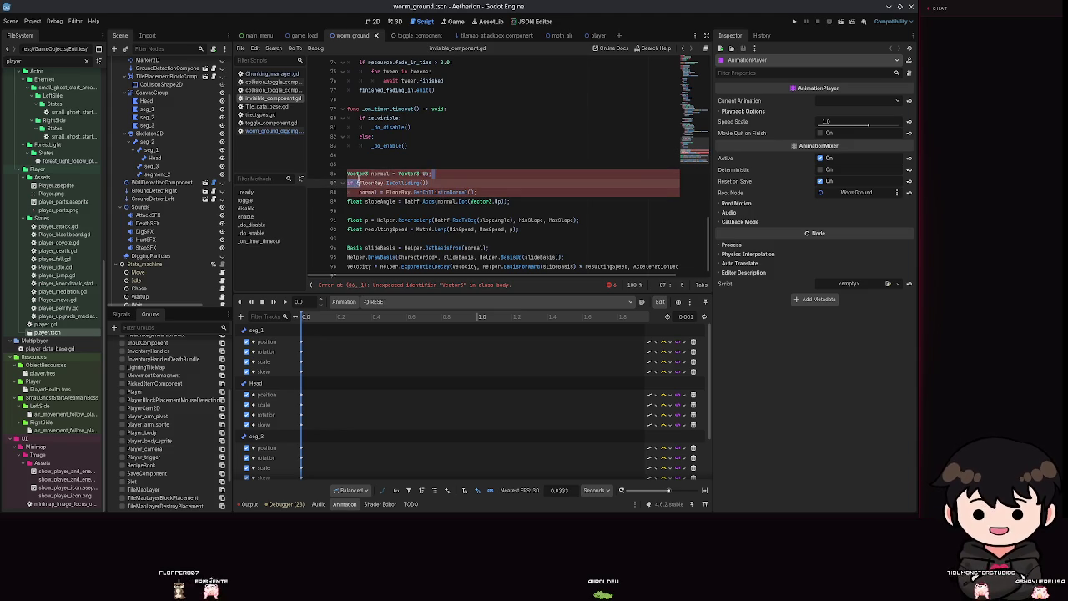
{"action": "left_click", "coordinate": [337, 193]}
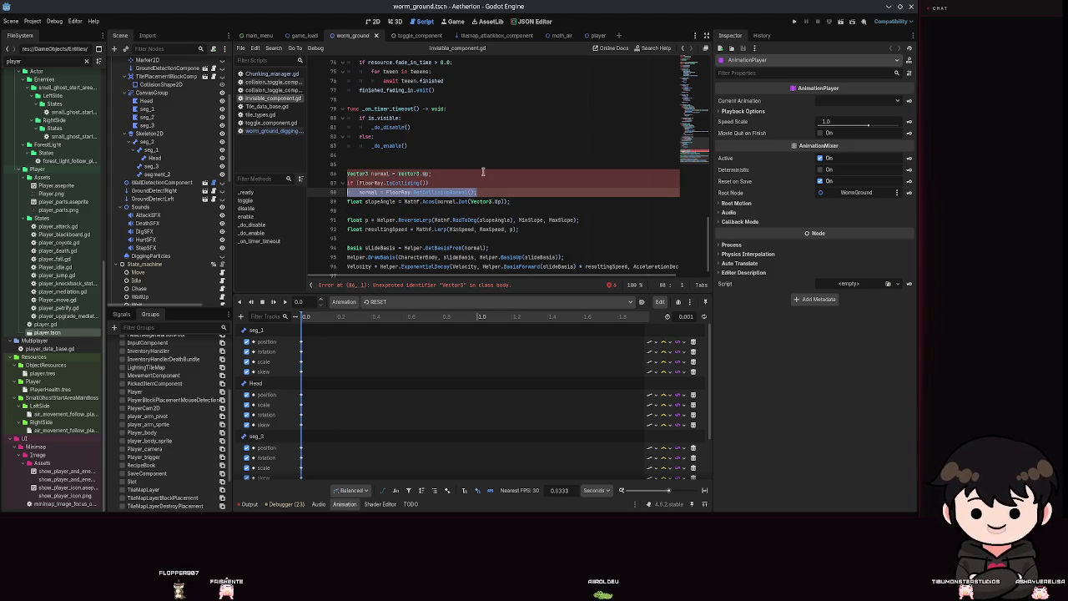
{"action": "left_click_drag", "start_coordinate": [472, 192], "coordinate": [386, 193]}
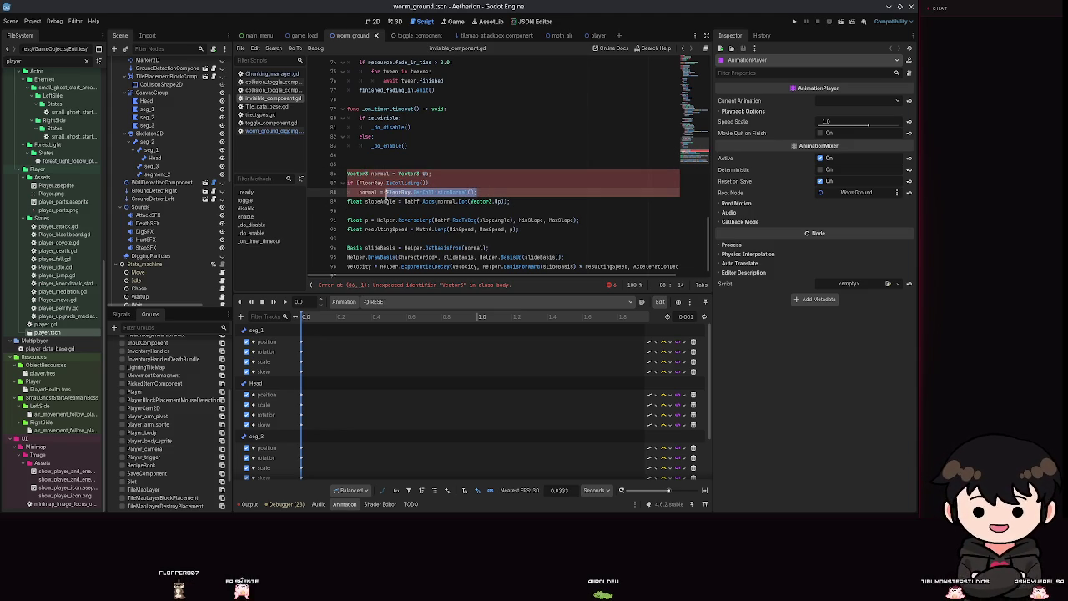
{"action": "left_click", "coordinate": [357, 192]}
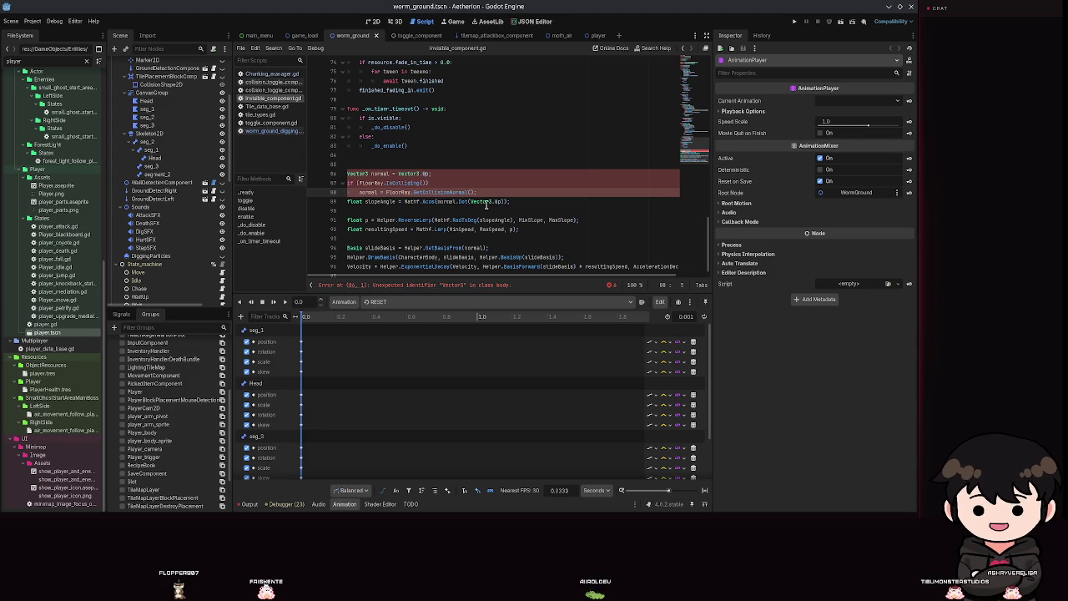
{"action": "left_click_drag", "start_coordinate": [439, 201], "coordinate": [501, 201]}
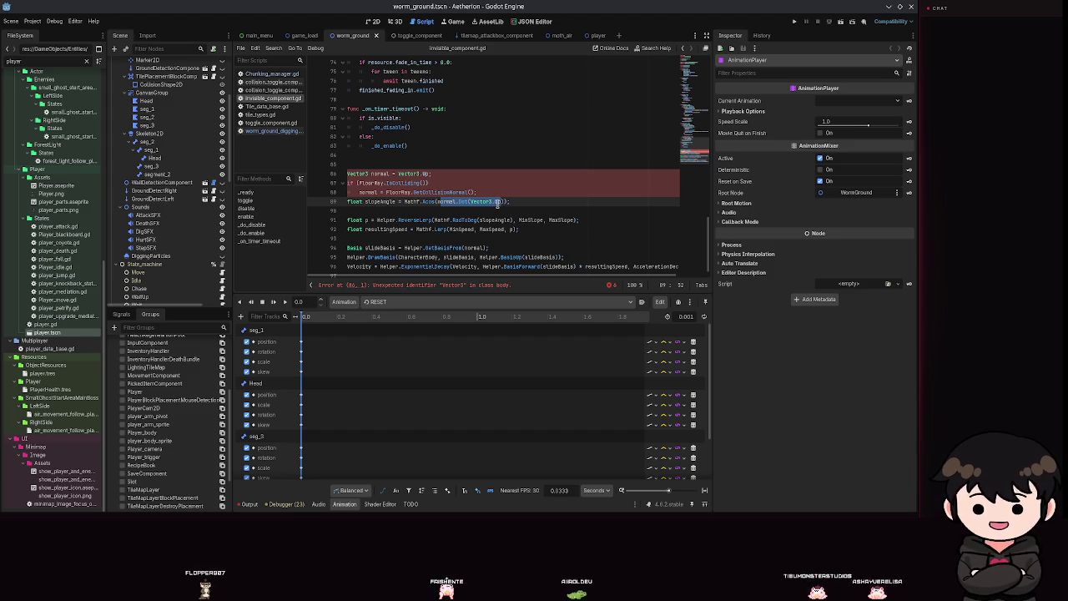
{"action": "left_click_drag", "start_coordinate": [422, 202], "coordinate": [435, 203]}
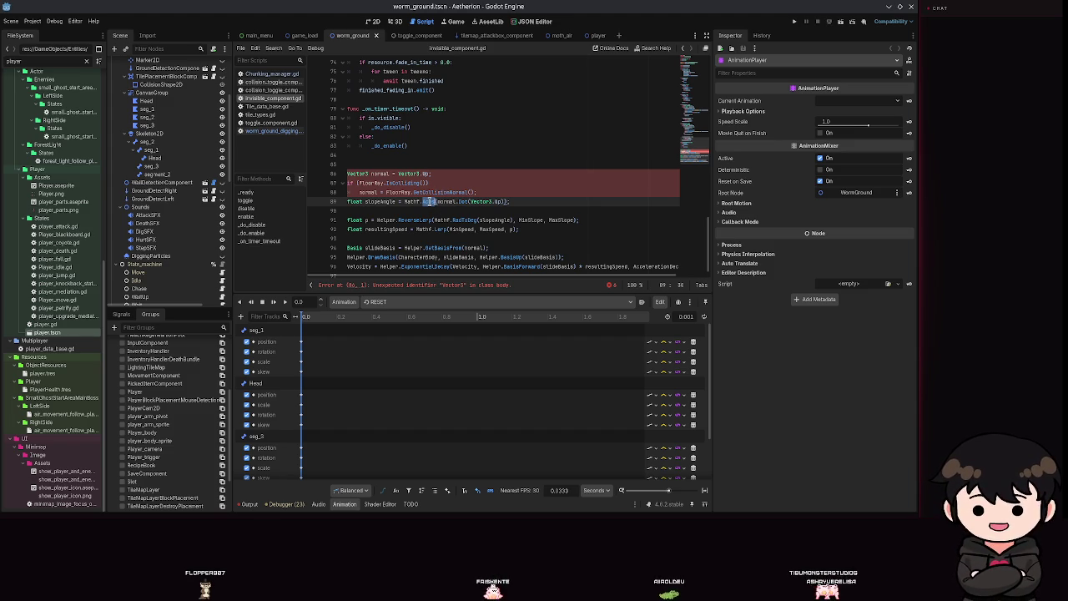
{"action": "left_click", "coordinate": [423, 201]}
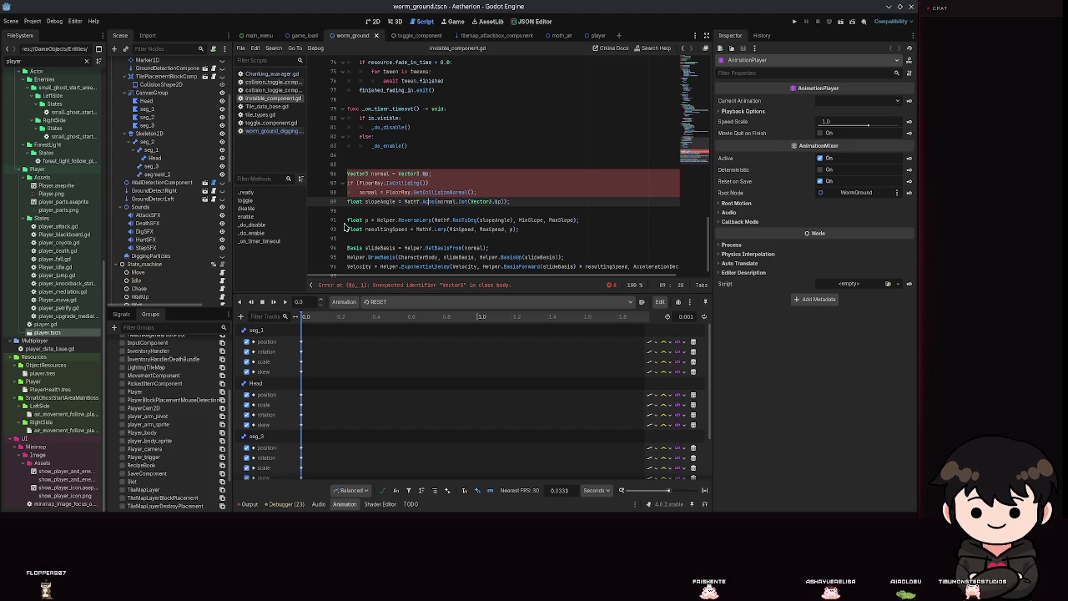
{"action": "left_click", "coordinate": [372, 220]}
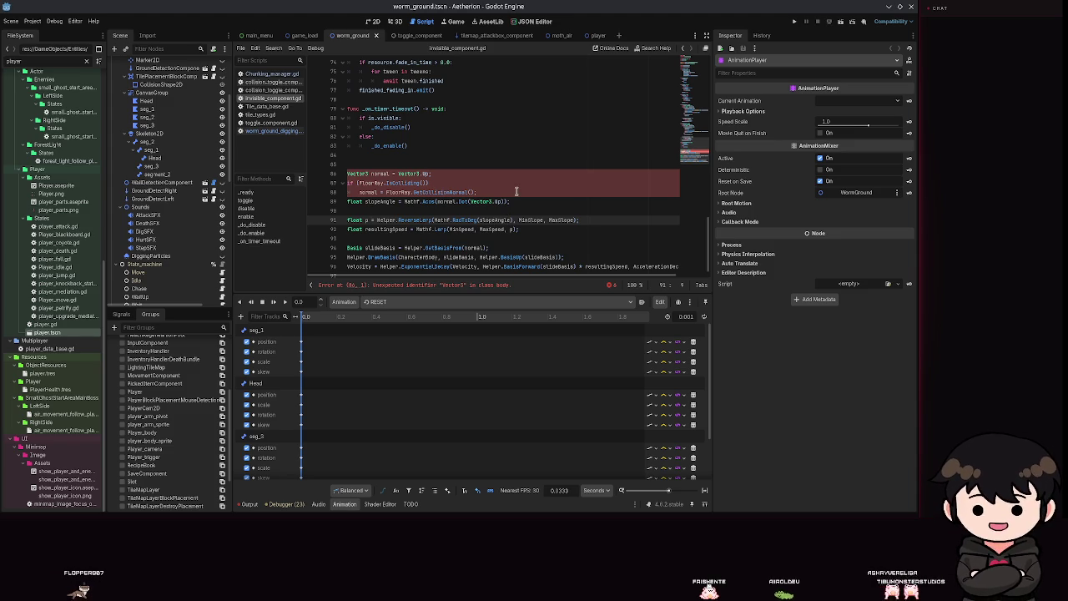
{"action": "left_click", "coordinate": [532, 219]}
{"action": "double_click", "coordinate": [560, 219]}
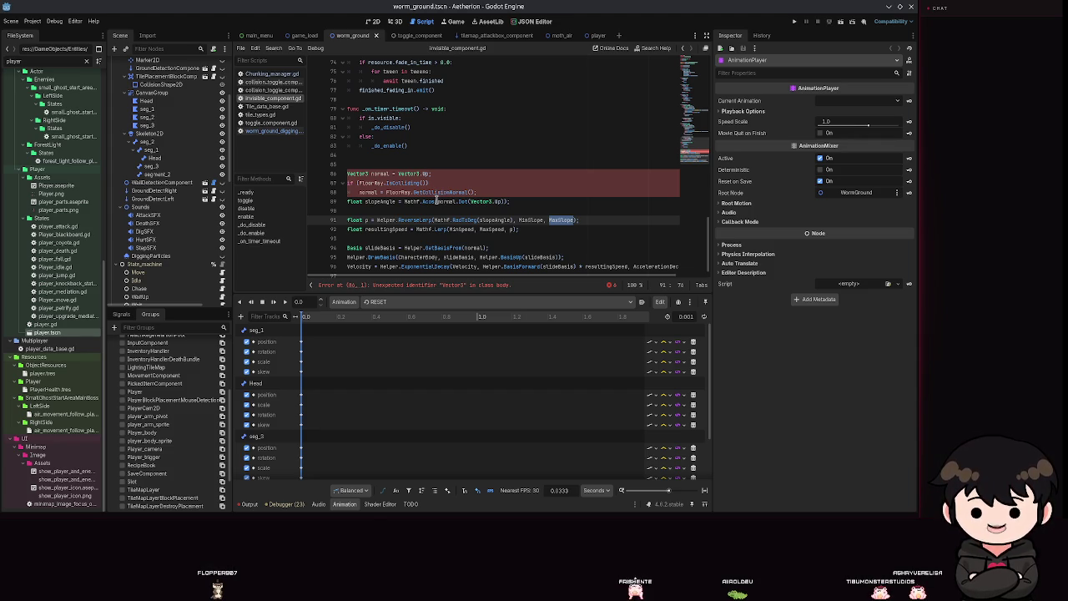
{"action": "left_click", "coordinate": [368, 220]}
{"action": "double_click", "coordinate": [526, 219]}
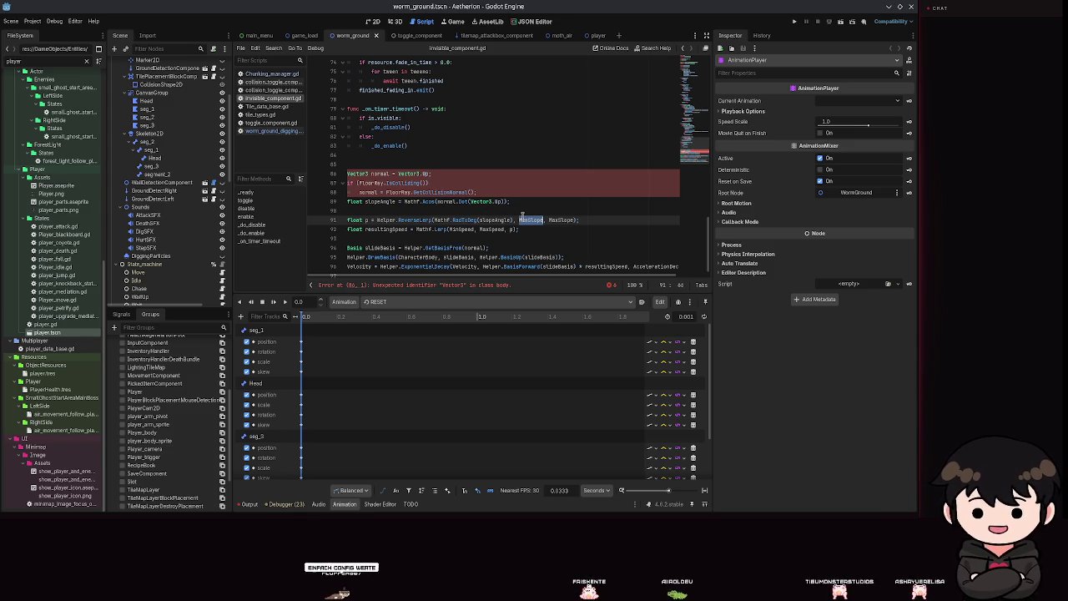
{"action": "left_click", "coordinate": [429, 219]}
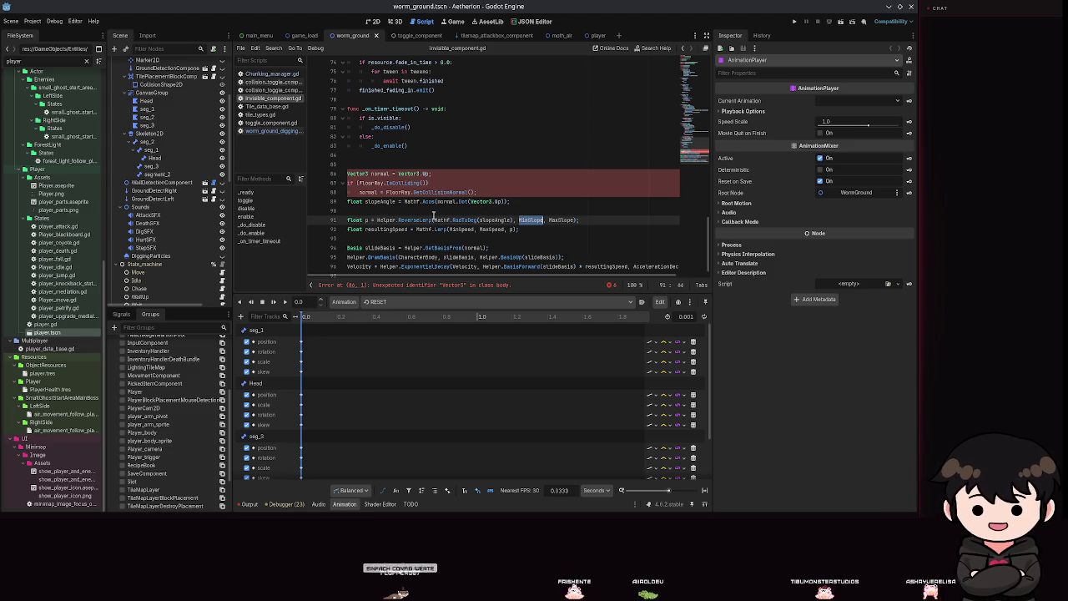
{"action": "double_click", "coordinate": [429, 220]}
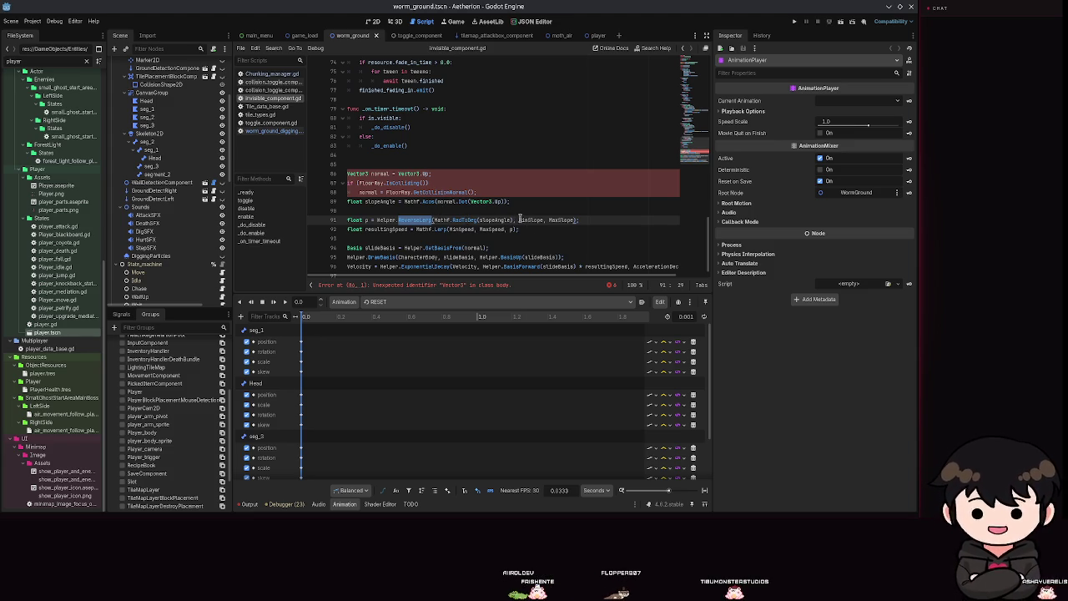
{"action": "left_click", "coordinate": [524, 220]}
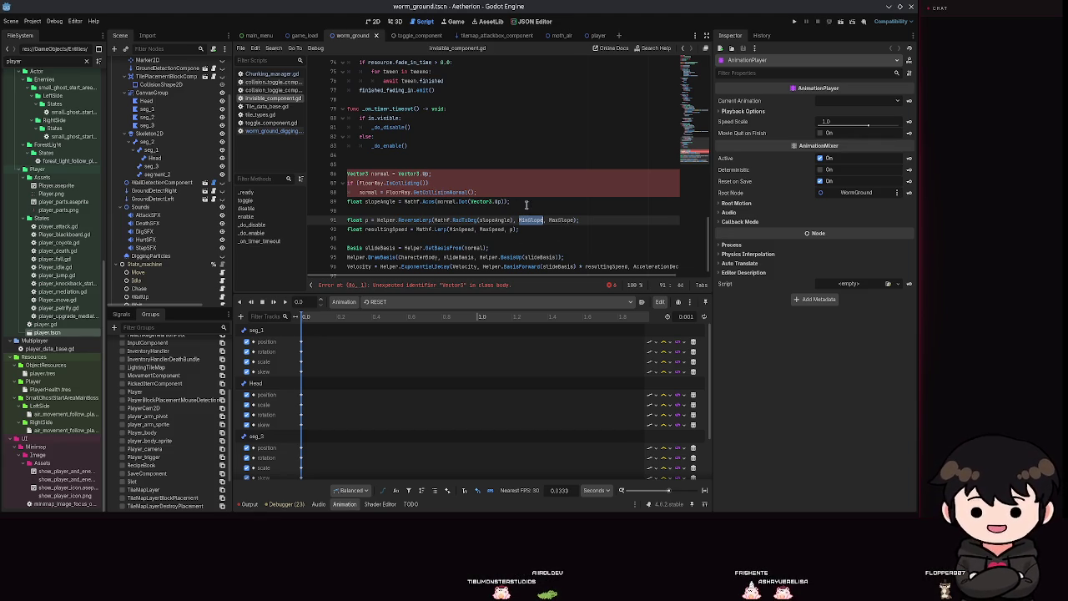
{"action": "left_click", "coordinate": [560, 221]}
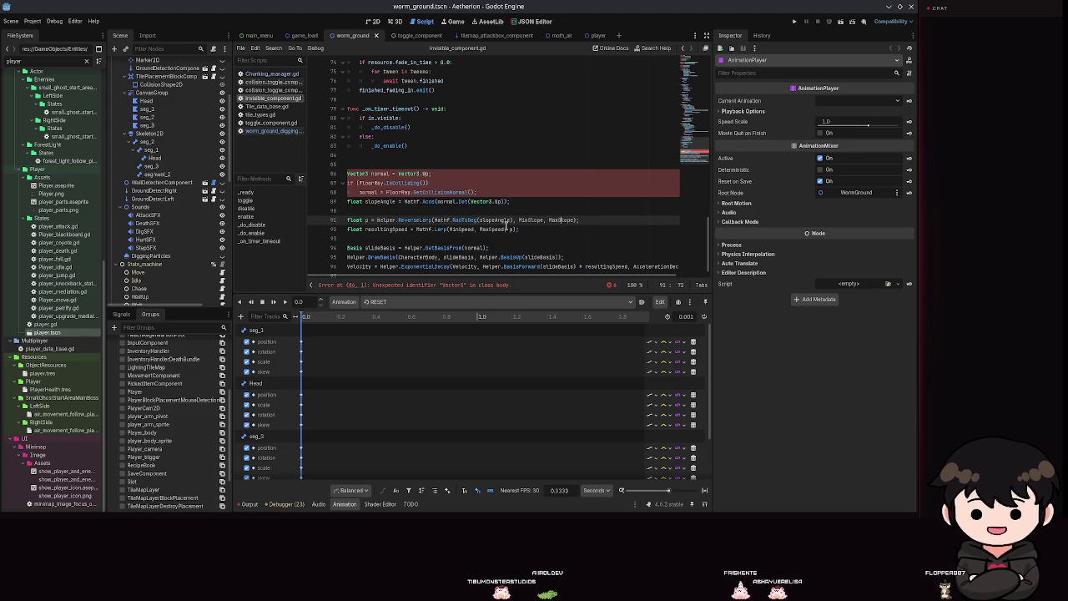
{"action": "key", "text": "Up"}
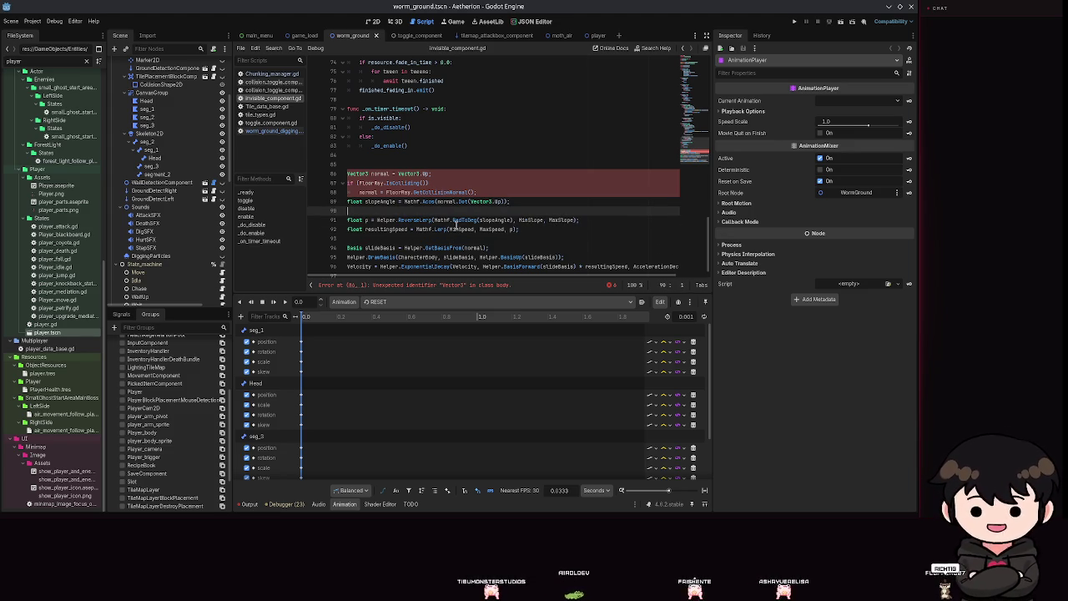
{"action": "double_click", "coordinate": [387, 229]}
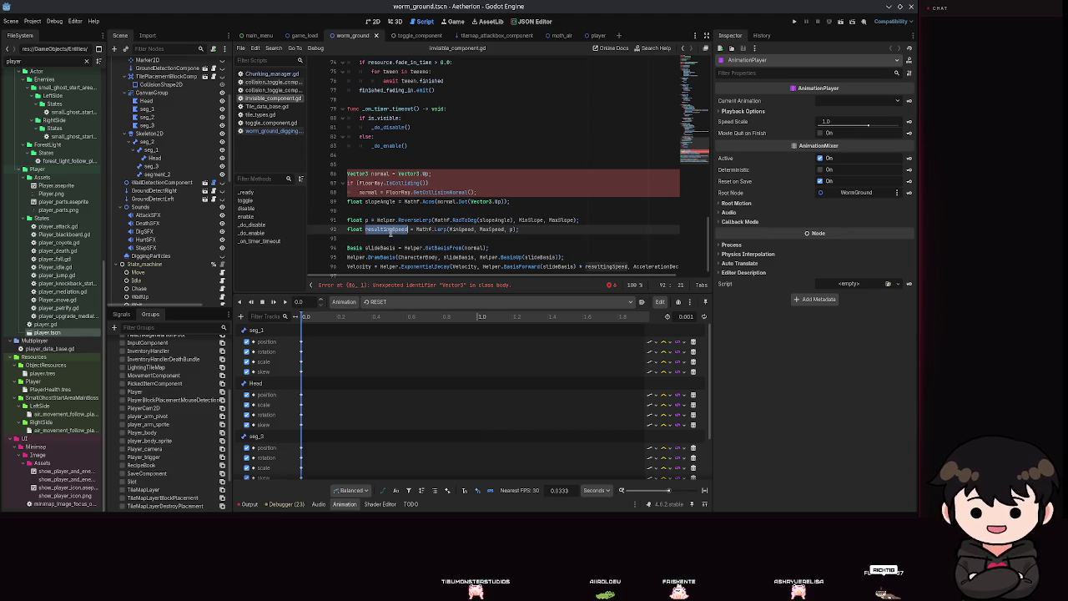
{"action": "double_click", "coordinate": [491, 229]}
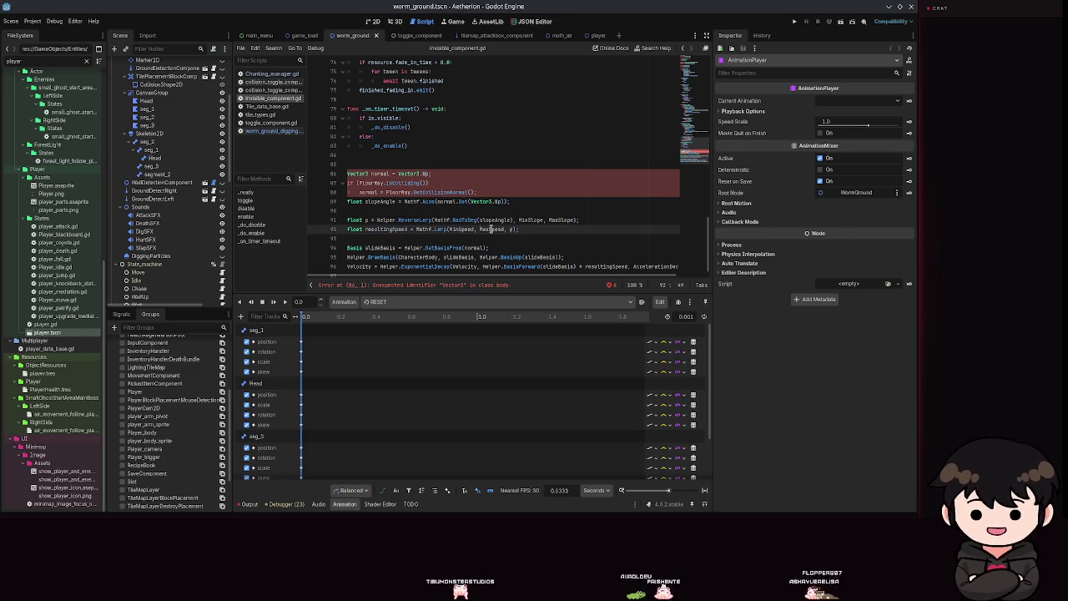
{"action": "left_click", "coordinate": [369, 220]}
{"action": "left_click", "coordinate": [471, 228]}
{"action": "left_click_drag", "start_coordinate": [407, 228], "coordinate": [360, 229]}
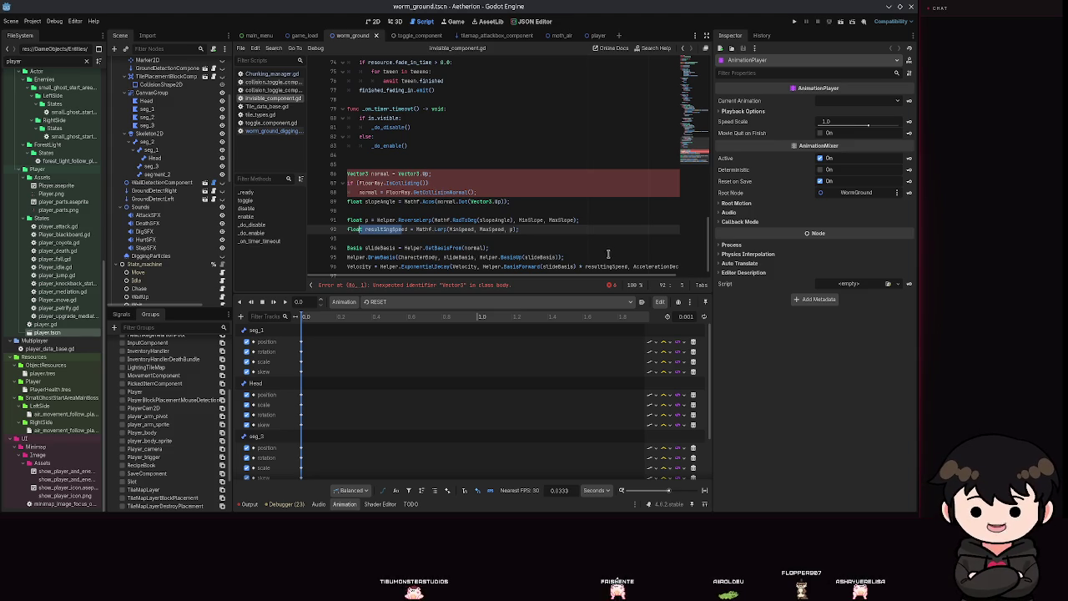
{"action": "left_click", "coordinate": [511, 228]}
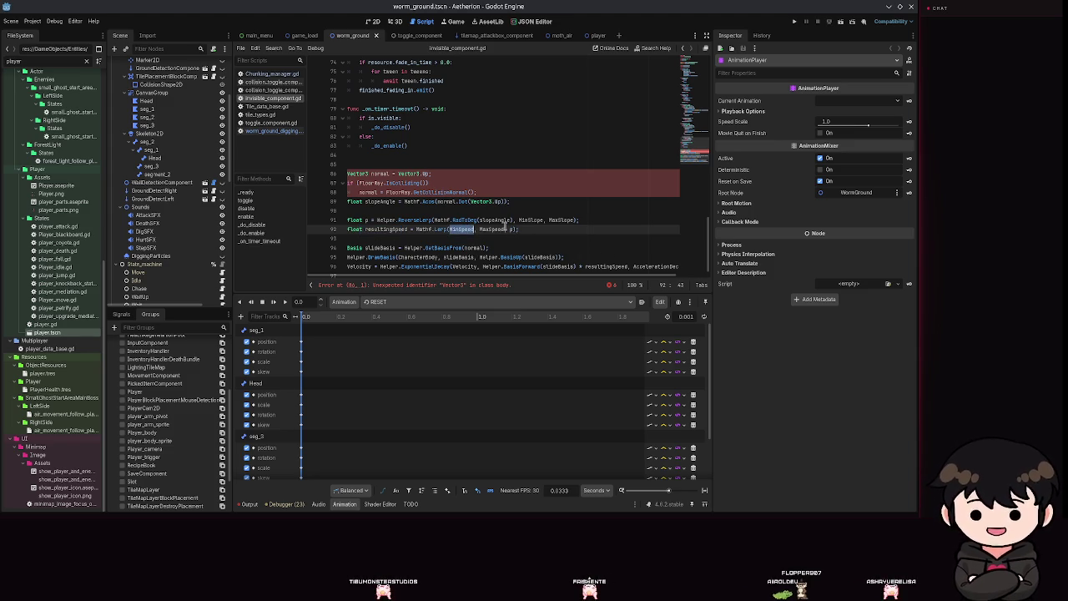
{"action": "type", "text": "m"}
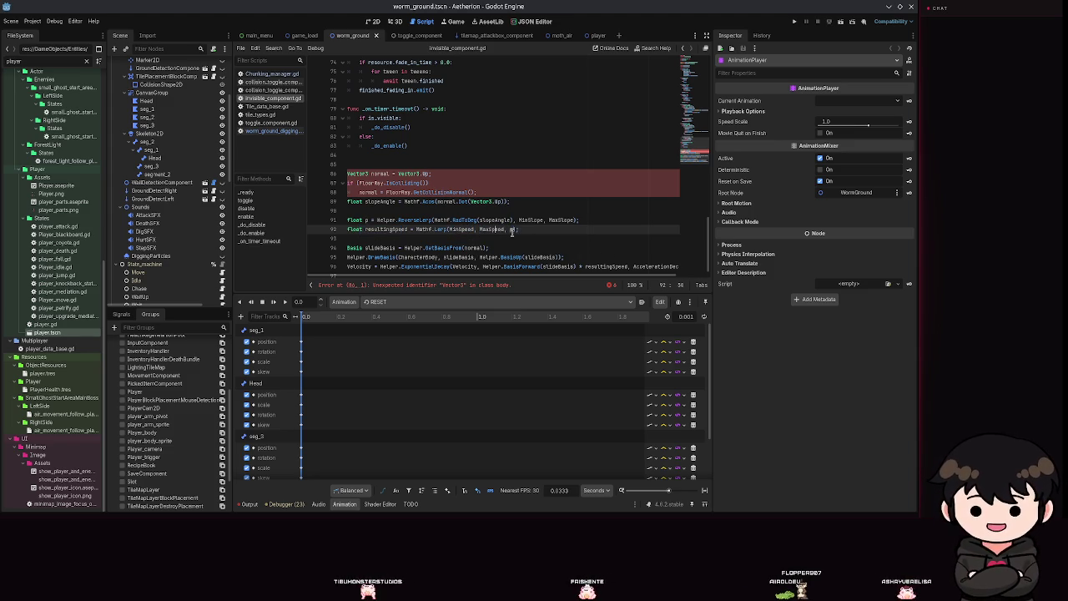
{"action": "left_click", "coordinate": [433, 219]}
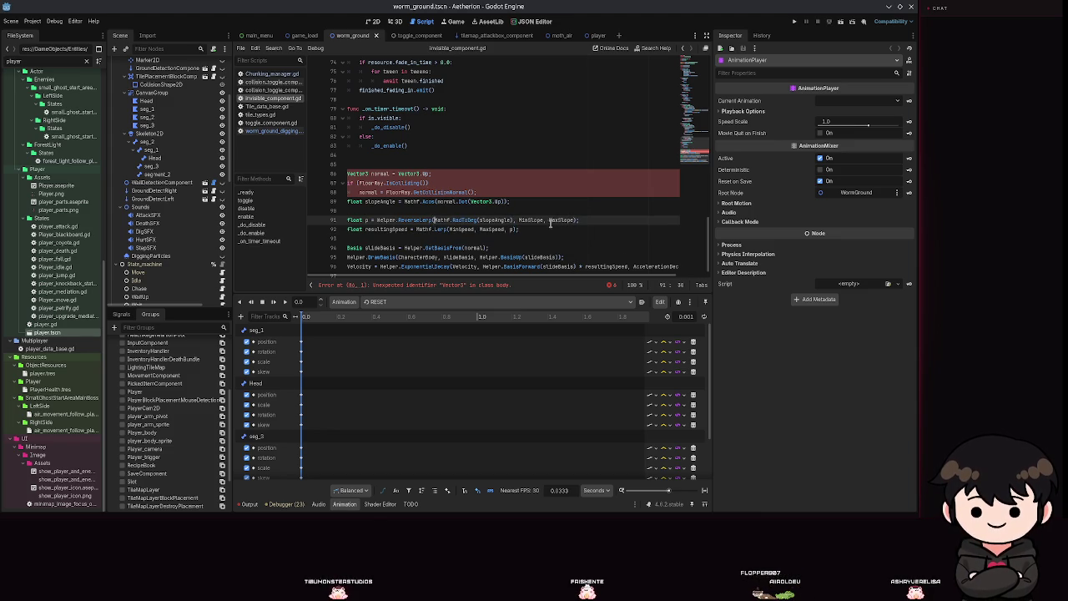
{"action": "key", "text": "Right"}
{"action": "key", "text": "Right"}
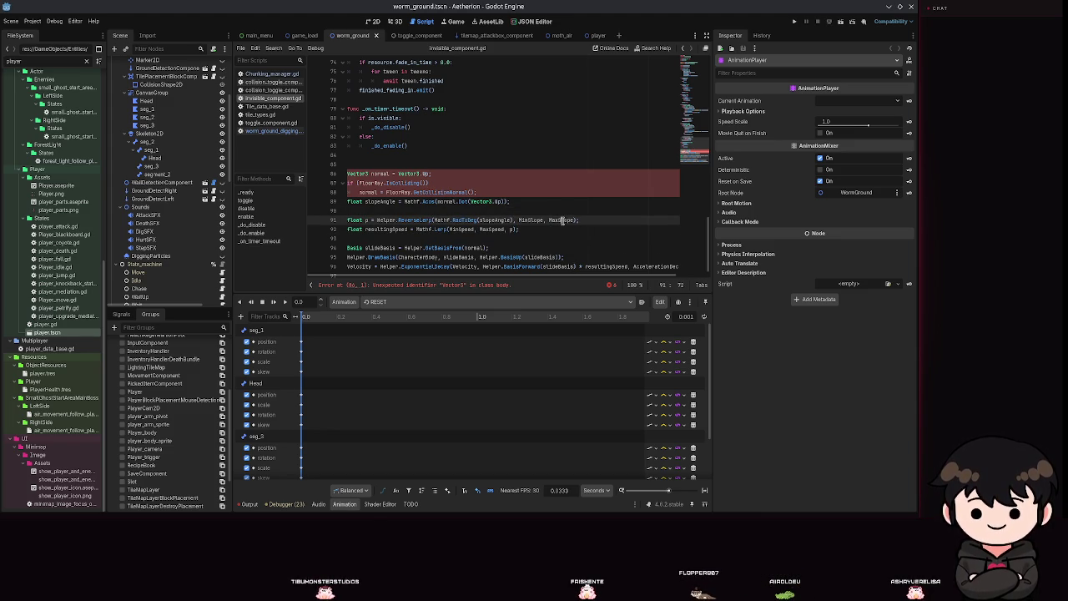
{"action": "left_click", "coordinate": [519, 229]}
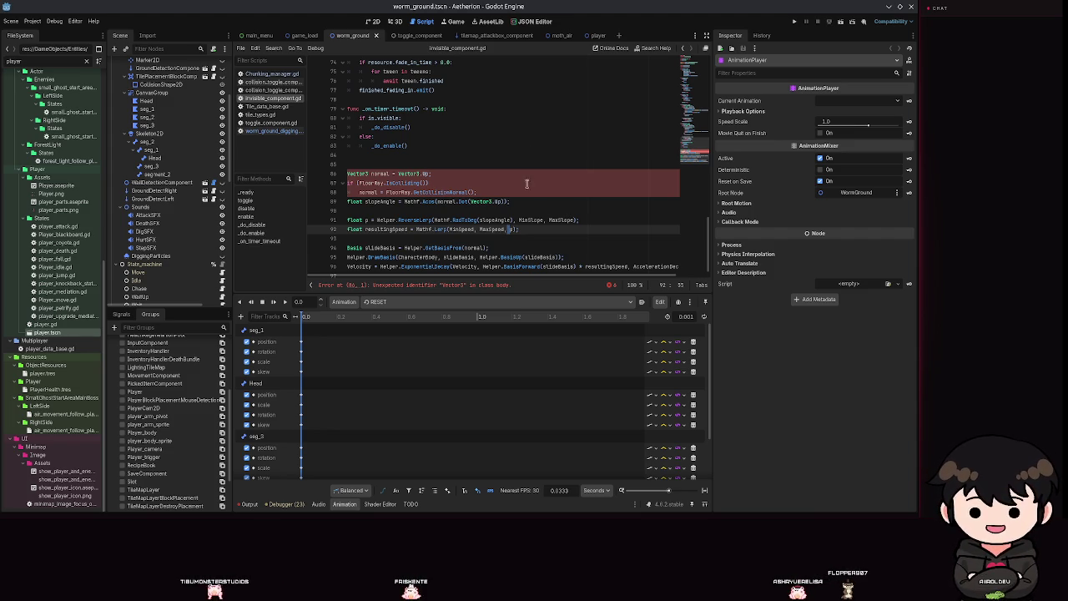
{"action": "type", "text": "p"}
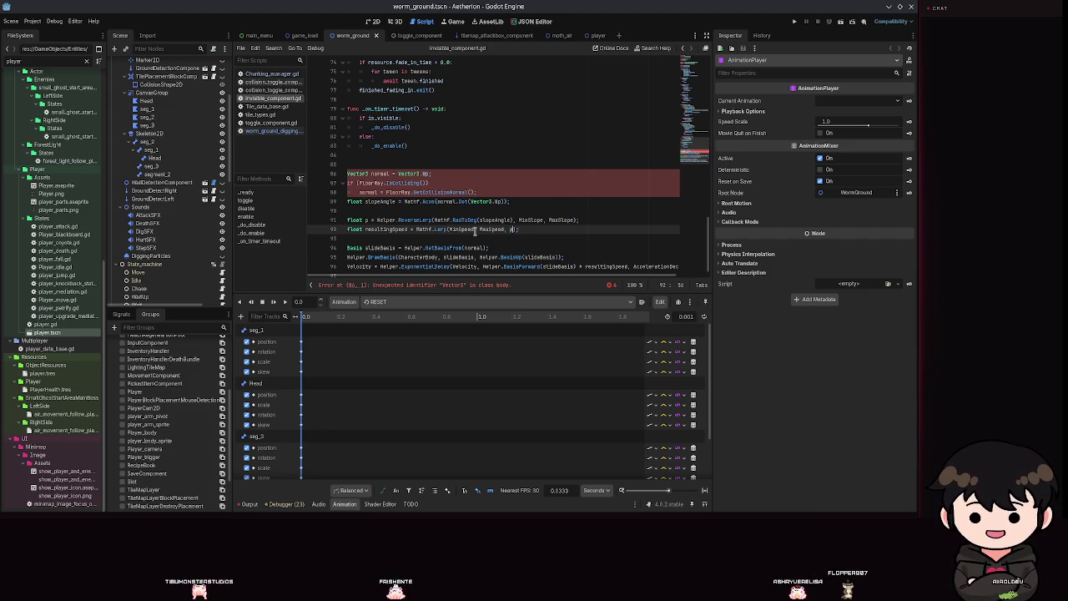
{"action": "mouse_move", "coordinate": [558, 217]}
{"action": "left_mouse_down"}
{"action": "mouse_move", "coordinate": [560, 239]}
{"action": "mouse_move", "coordinate": [498, 235]}
{"action": "left_mouse_up"}
{"action": "left_click", "coordinate": [498, 235]}
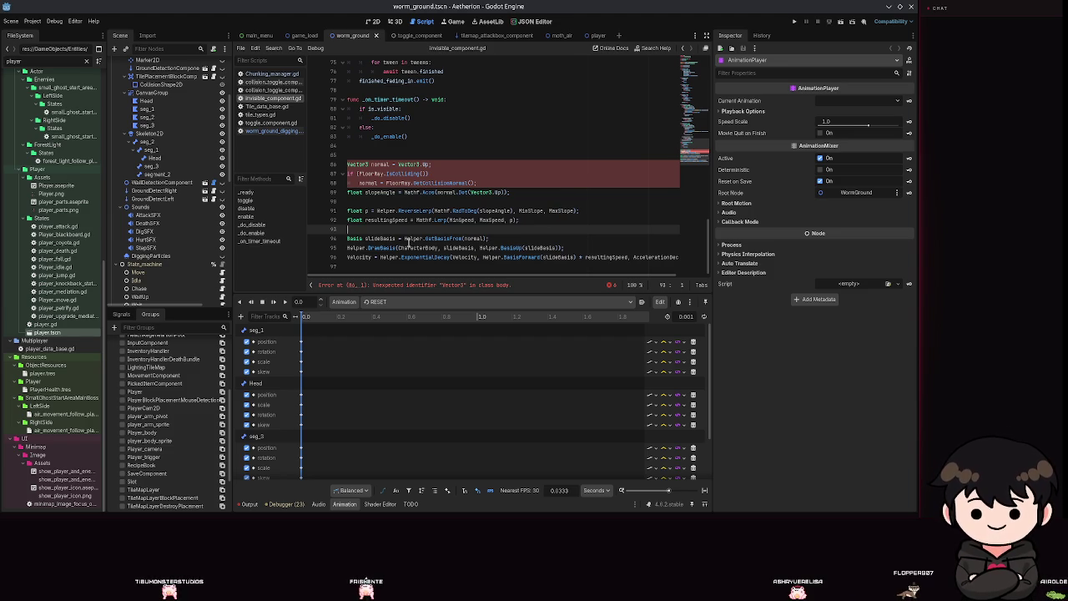
{"action": "left_click", "coordinate": [379, 192]}
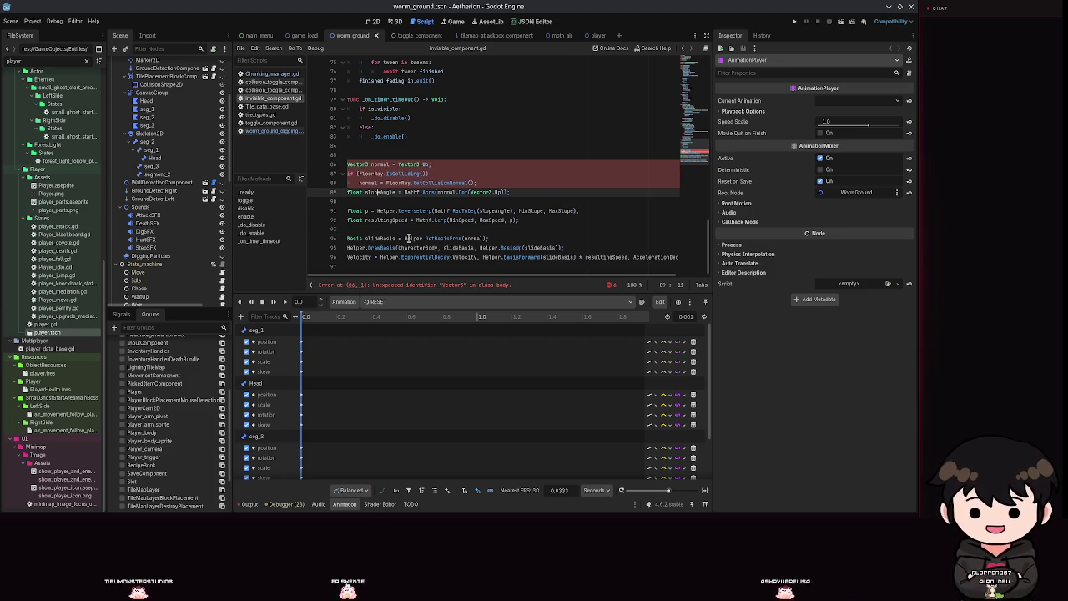